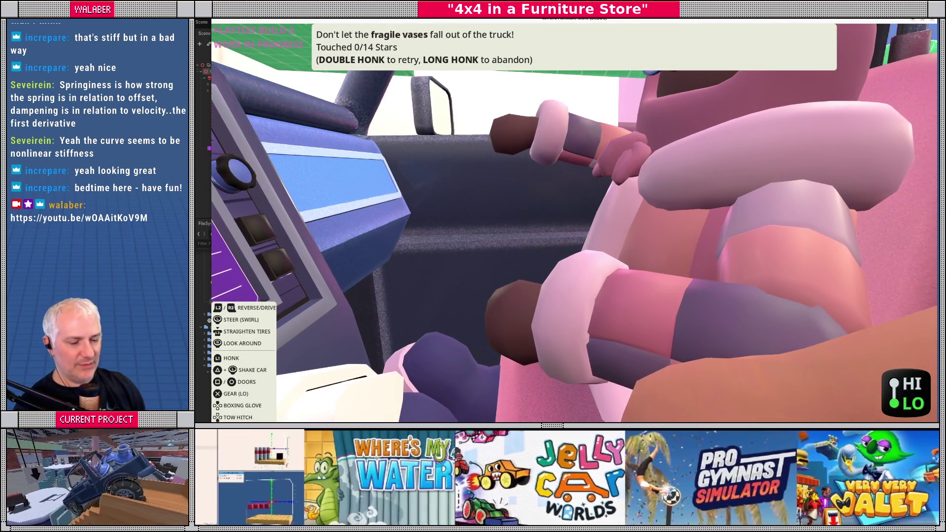
Step: Restart the game, play the warehouse level in third-person truck view, then stop it
key("F8")
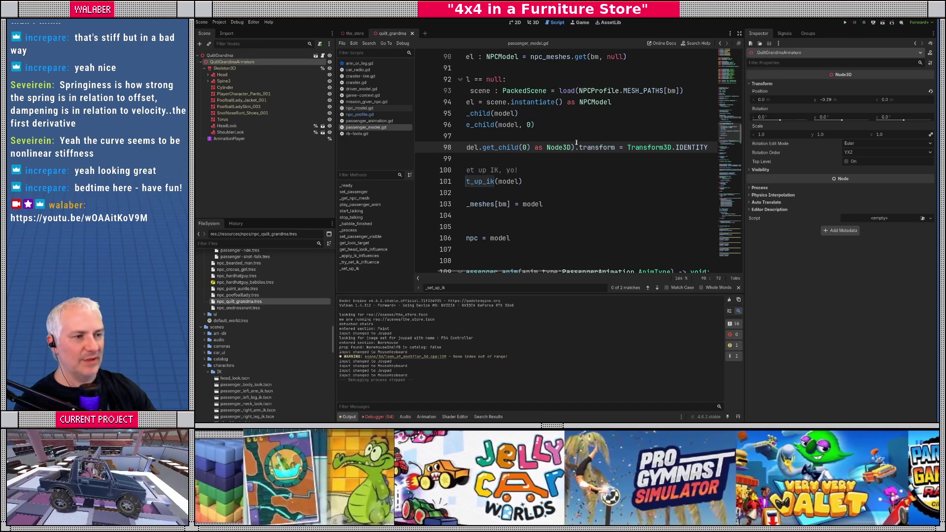
key("F5")
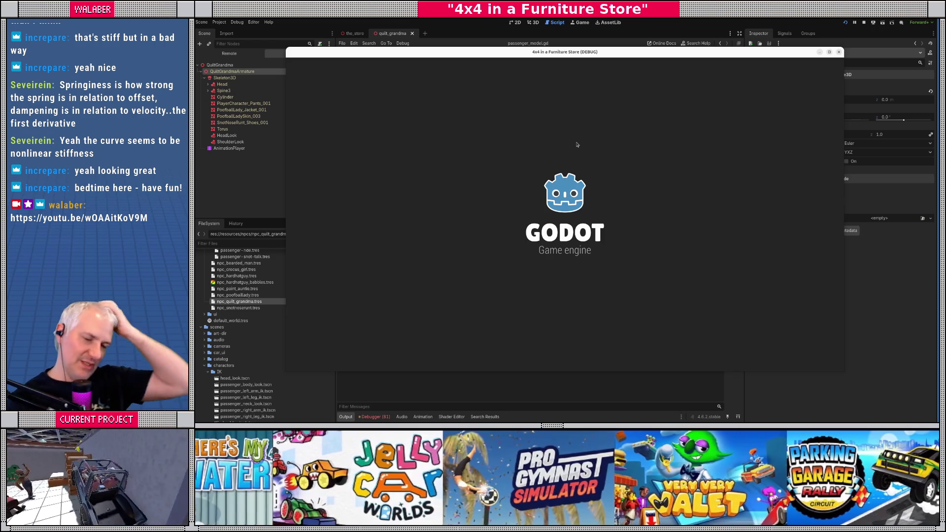
key("Escape")
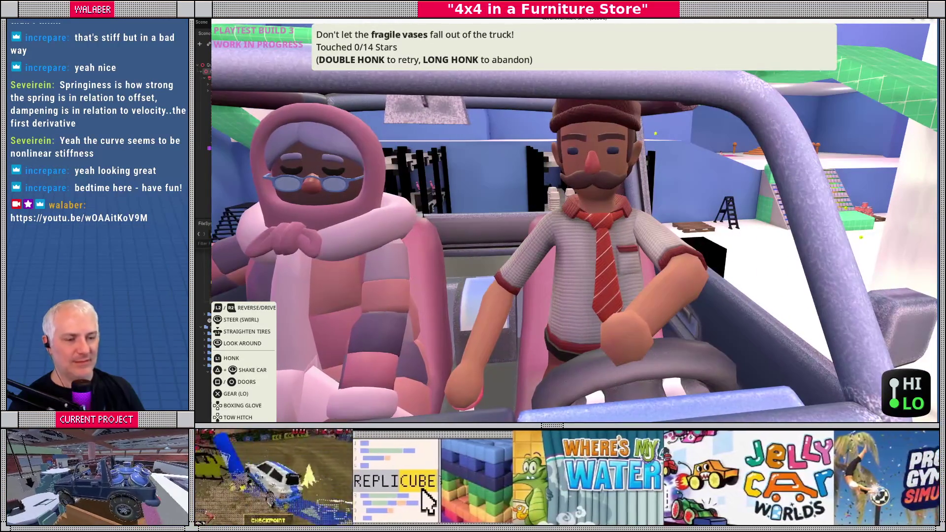
key("w")
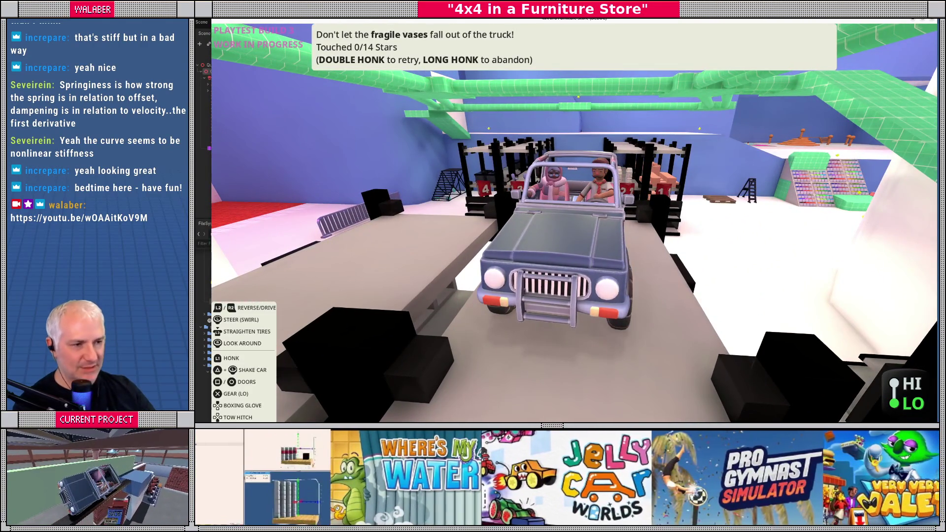
key("F8")
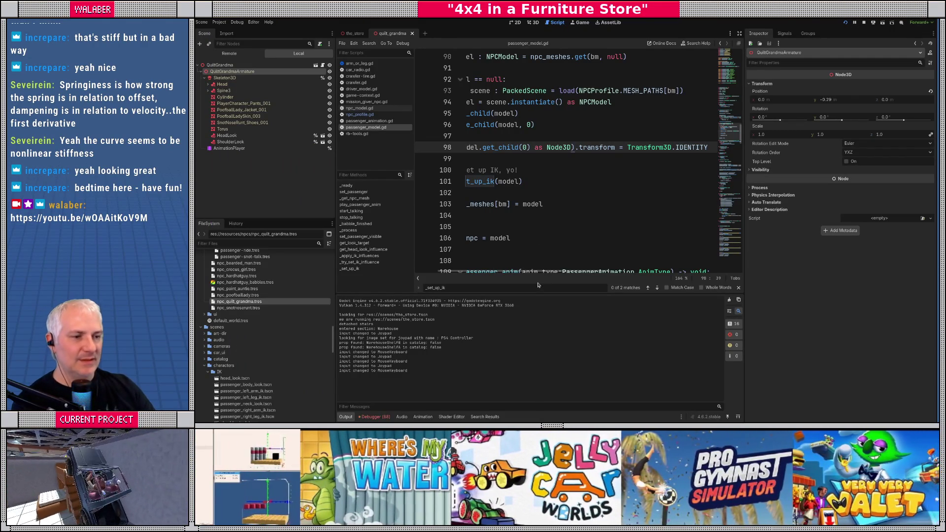
Step: Place the cursor on line 100 of the script and switch to the the_store scene
left_click_drag(537, 271, 464, 266)
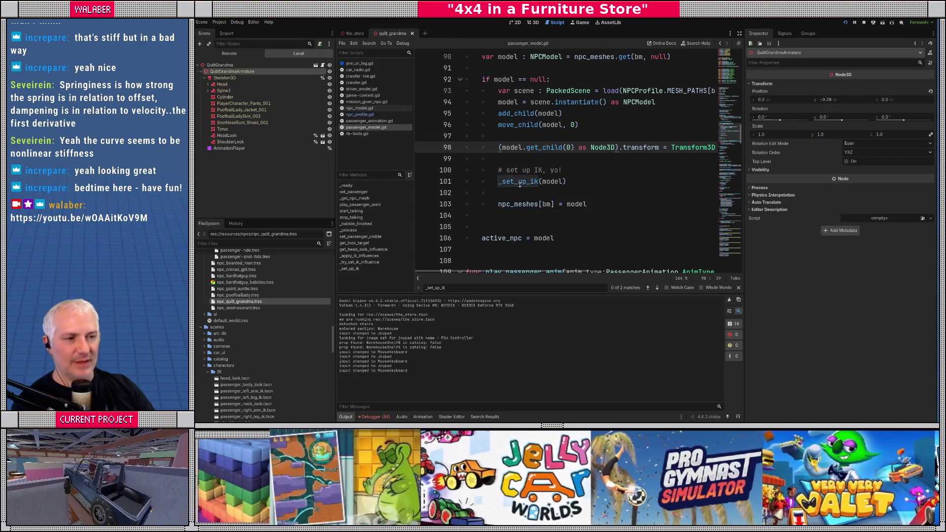
left_click(518, 167)
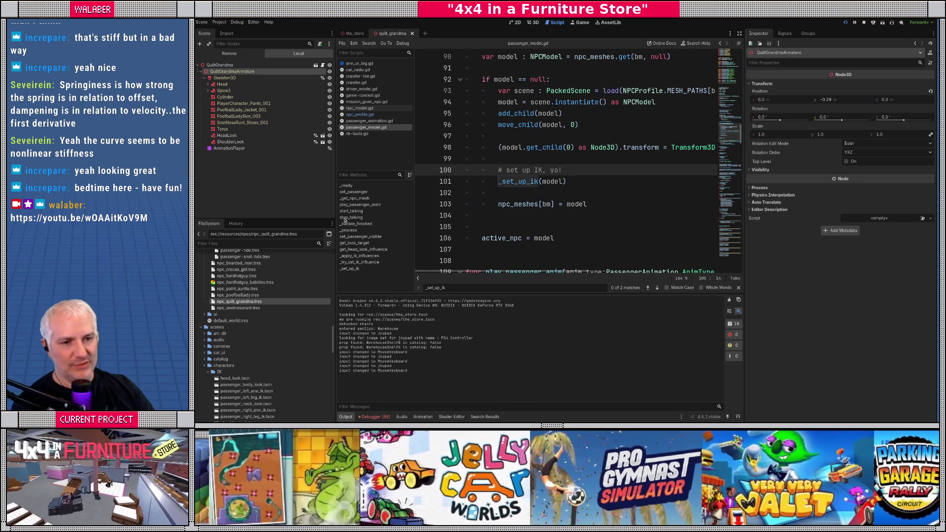
key("ctrl+Tab")
Step: Create a new inherited scene from RivalRandy.glb and show it in the 3D view
scroll(249, 340, "down", 1)
scroll(256, 342, "up", 10)
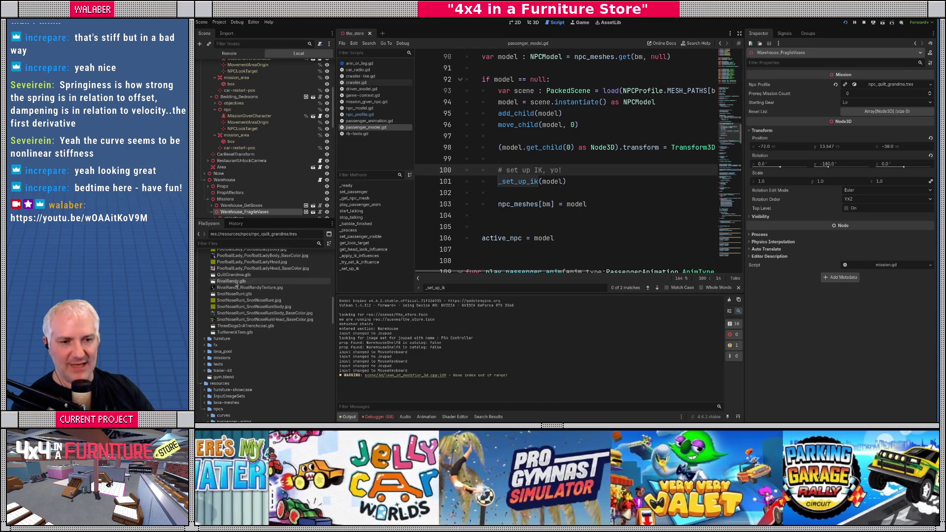
right_click(239, 281)
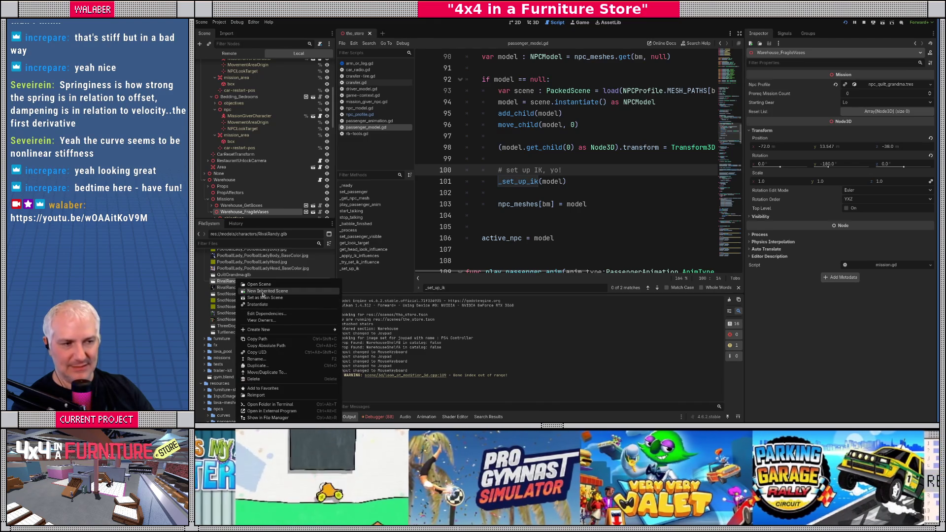
left_click(261, 291)
left_click(529, 24)
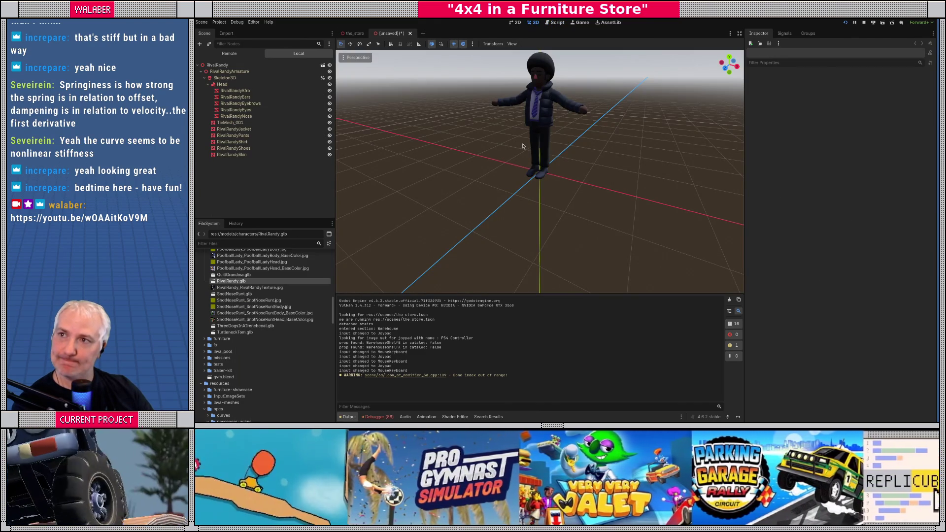
Step: Zoom in on RivalRandy, change the preview sun direction, and view the character front-on
scroll(527, 160, "up", 4)
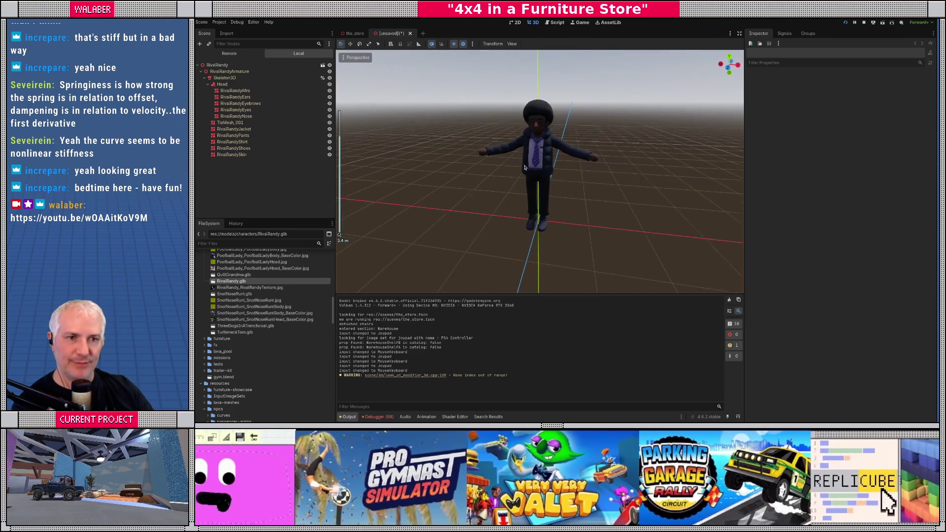
scroll(525, 167, "up", 2)
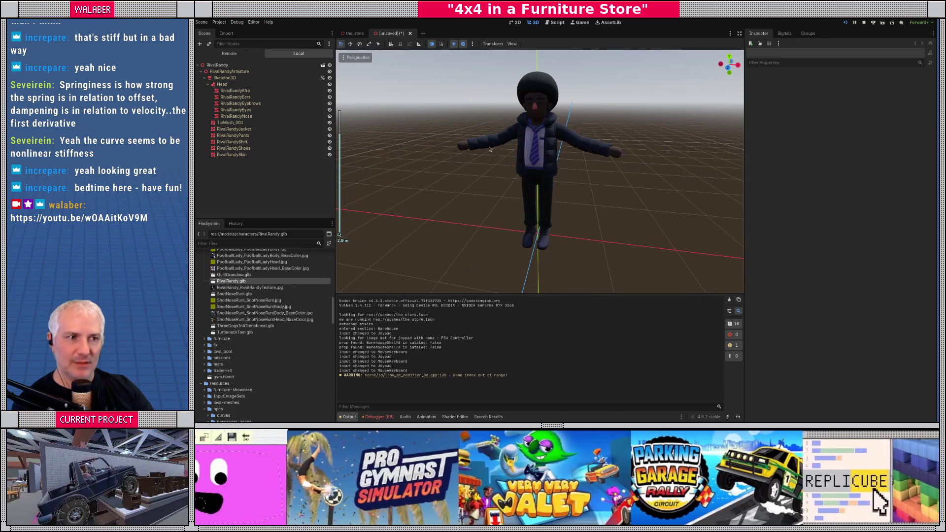
left_click(463, 44)
left_click(463, 45)
left_click(472, 43)
mouse_move(449, 87)
left_mouse_down()
mouse_move(450, 74)
mouse_move(477, 77)
left_mouse_up()
key("KP_1")
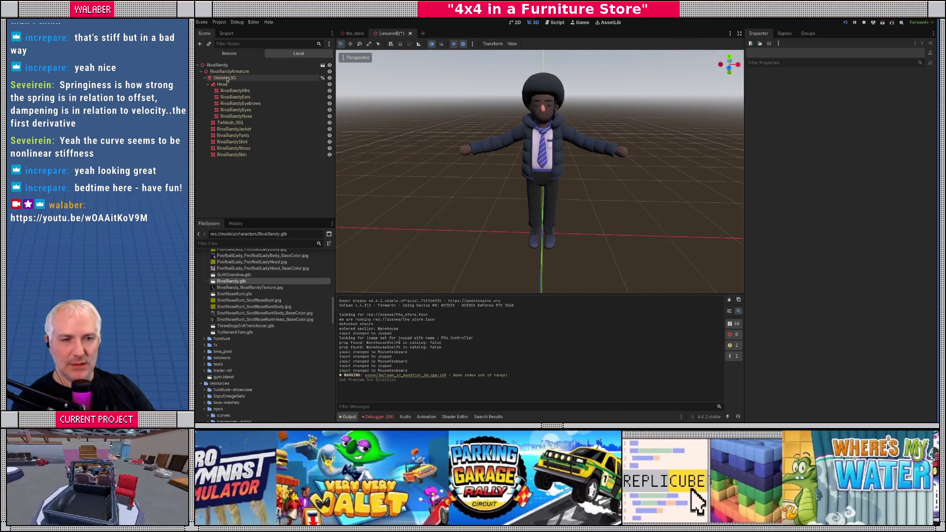
right_click(227, 73)
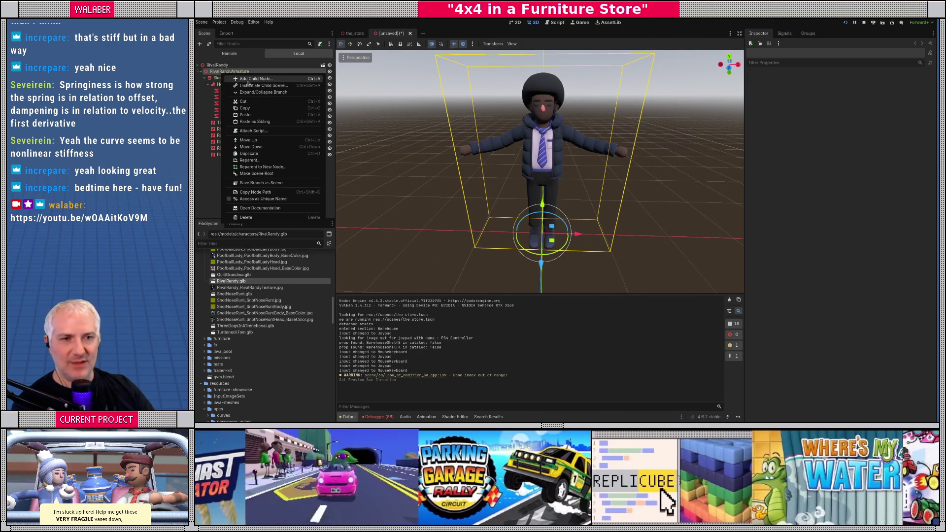
Step: Add an AnimationPlayer child node to RivalRandyArmature
left_click(248, 80)
type("animationpo")
key("BackSpace")
key("BackSpace")
key("Up")
key("Return")
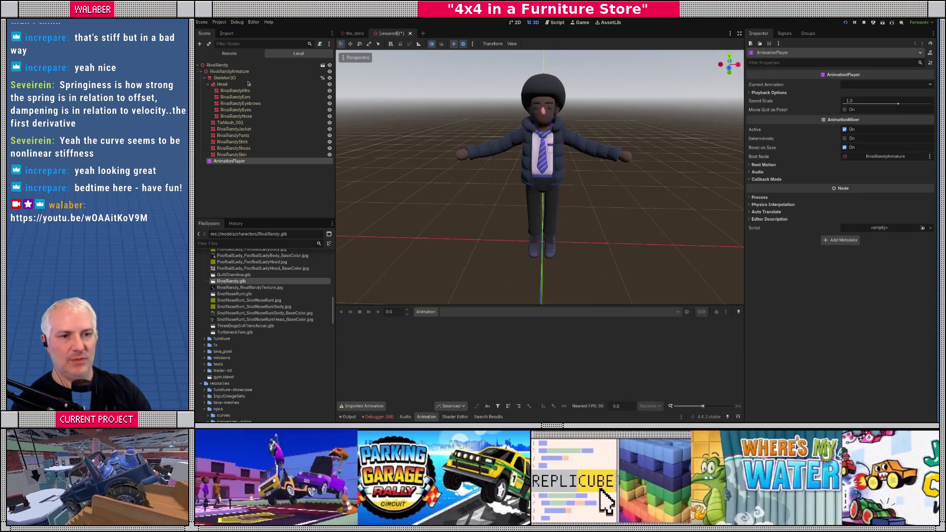
Step: Load the human-anims animation library and preview CarCelebrate_Clap
left_click(426, 311)
left_click(445, 332)
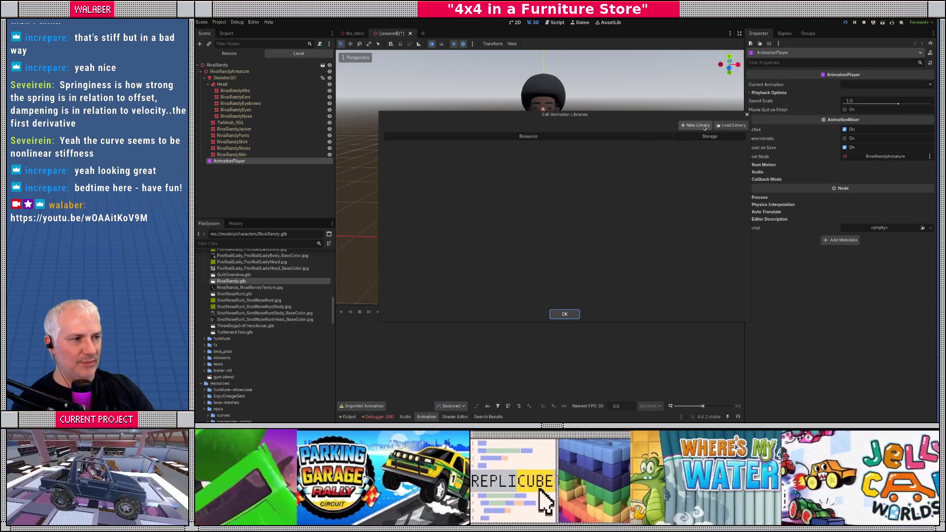
left_click(731, 125)
double_click(330, 97)
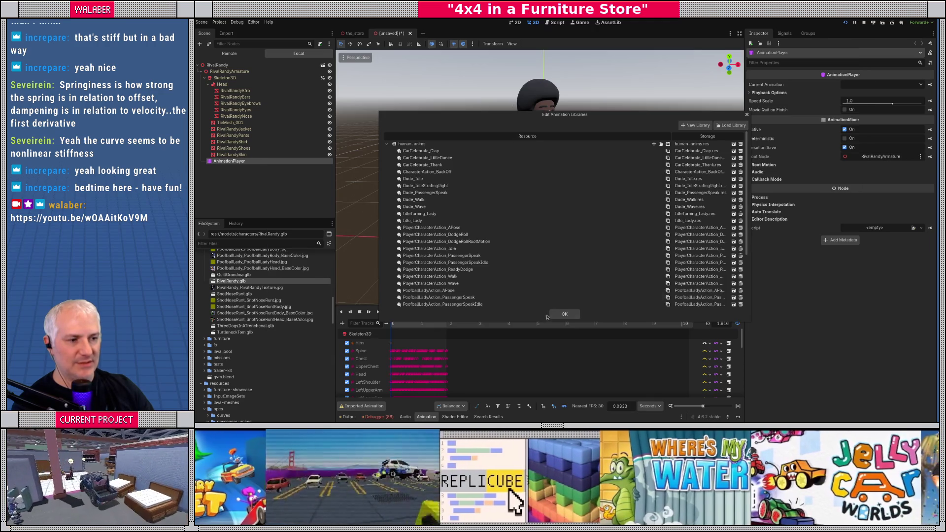
left_click(562, 314)
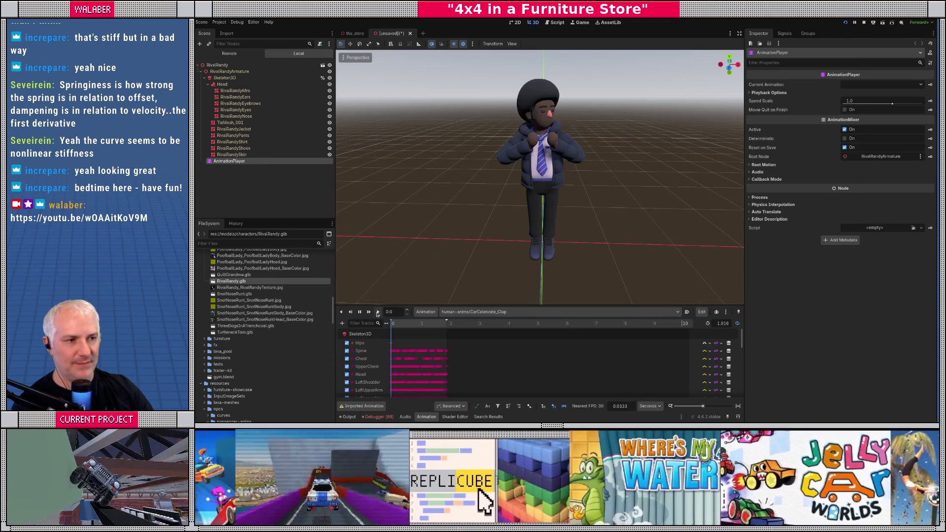
left_click(377, 313)
Step: Switch the preview to Dude_Idle, view from the front, and pause it
mouse_move(405, 237)
left_mouse_down()
mouse_move(427, 196)
mouse_move(491, 194)
mouse_move(478, 194)
left_mouse_up()
left_click_drag(489, 304, 489, 285)
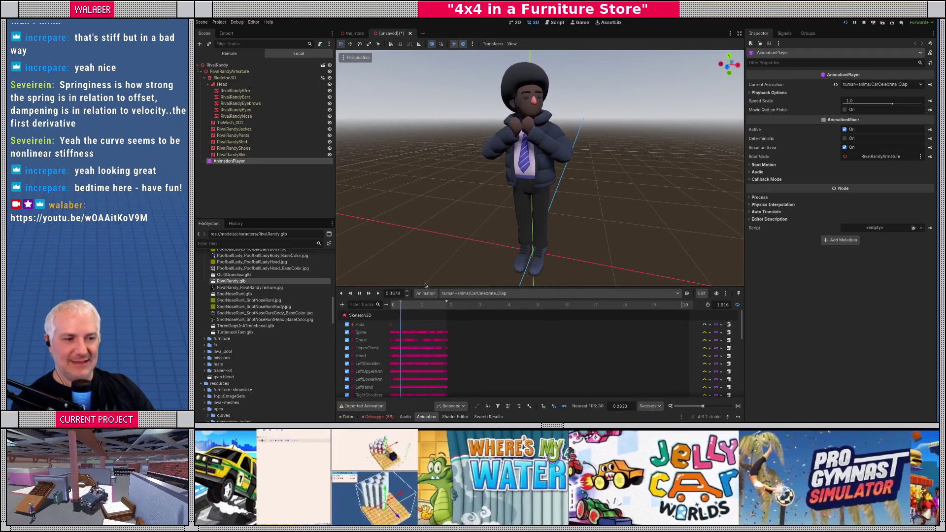
left_click(483, 293)
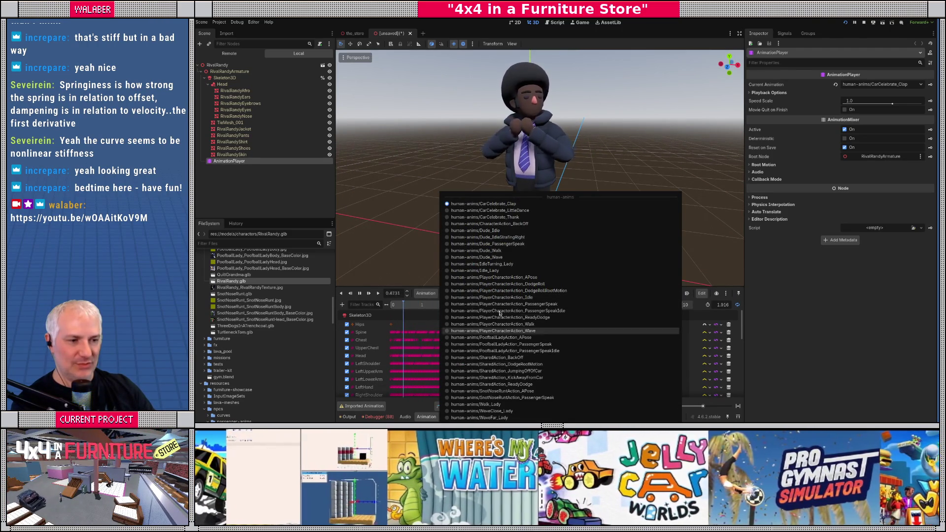
left_click(490, 231)
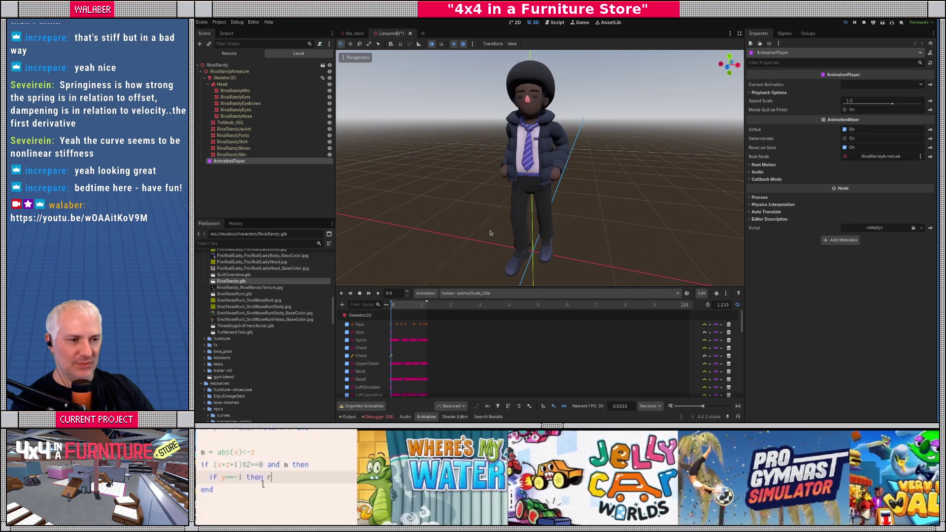
key("KP_1")
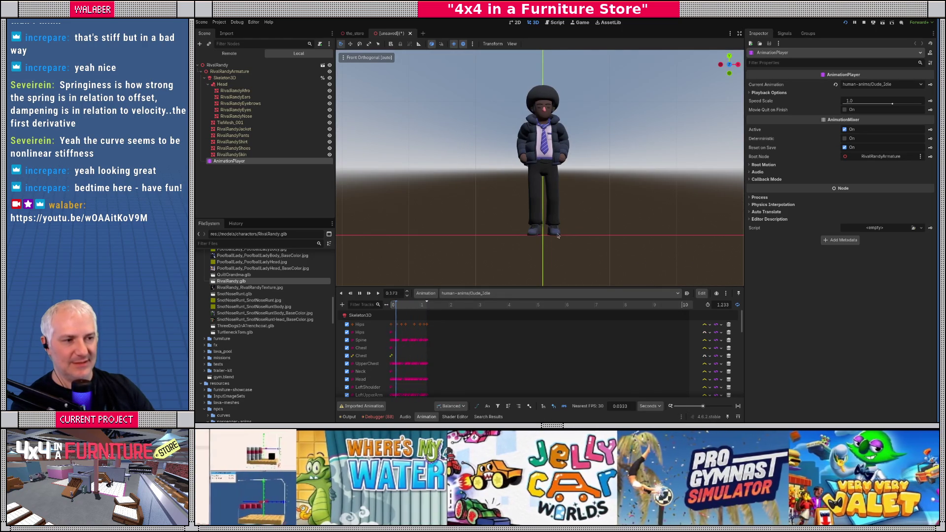
left_click(360, 294)
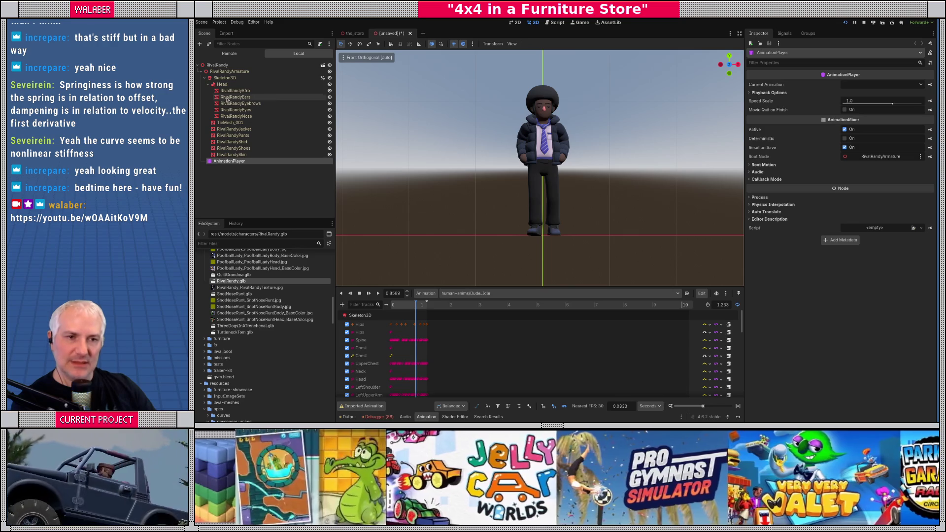
left_click(276, 65)
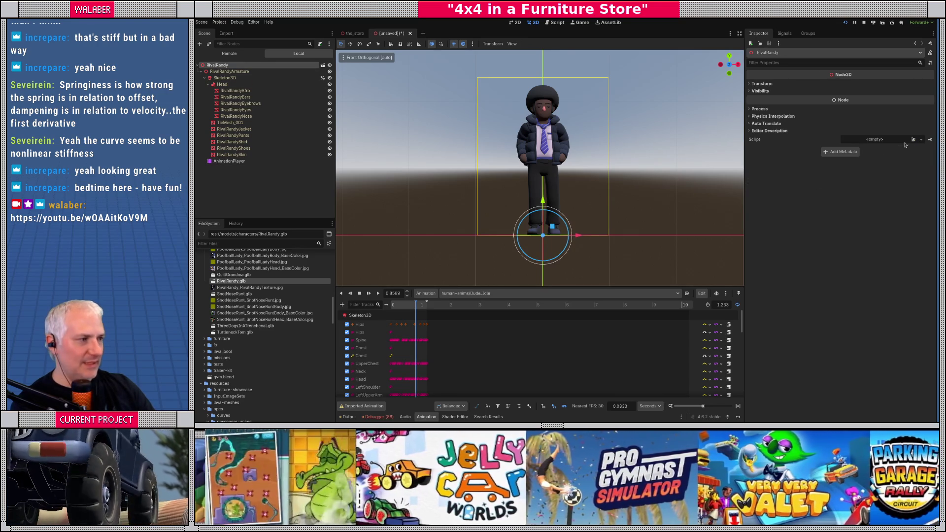
Step: Attach npc_model.gd to the root, assigning RivalRandyEyebrows and RivalRandyEyes as eyebrows and eyes
left_click(912, 140)
type("npc_m")
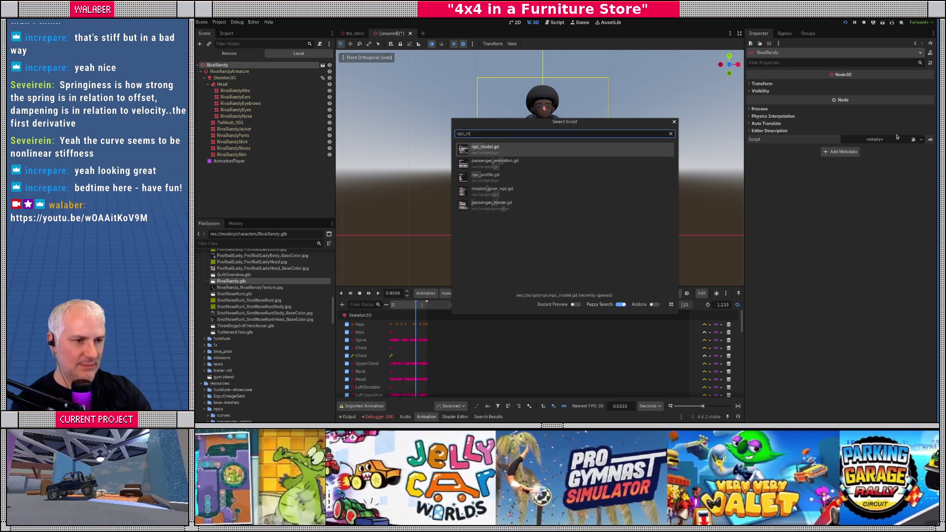
key("Return")
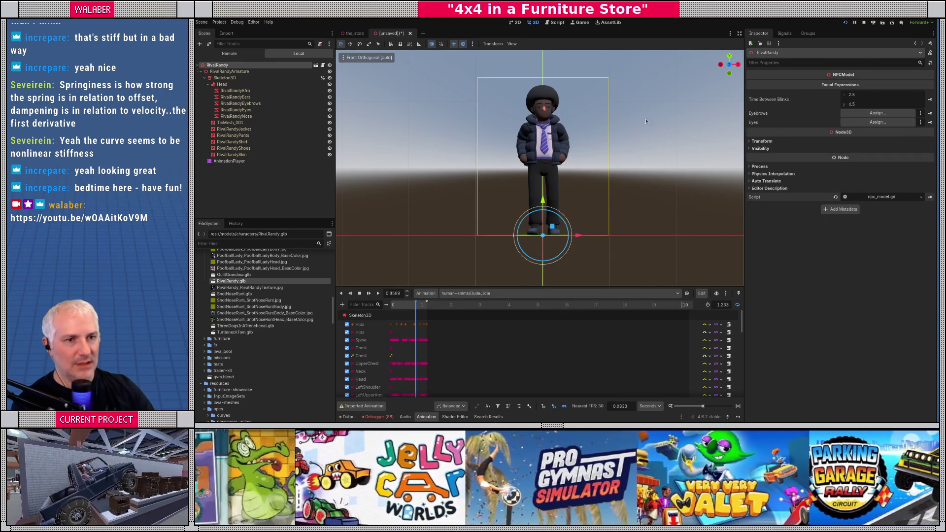
left_click(877, 113)
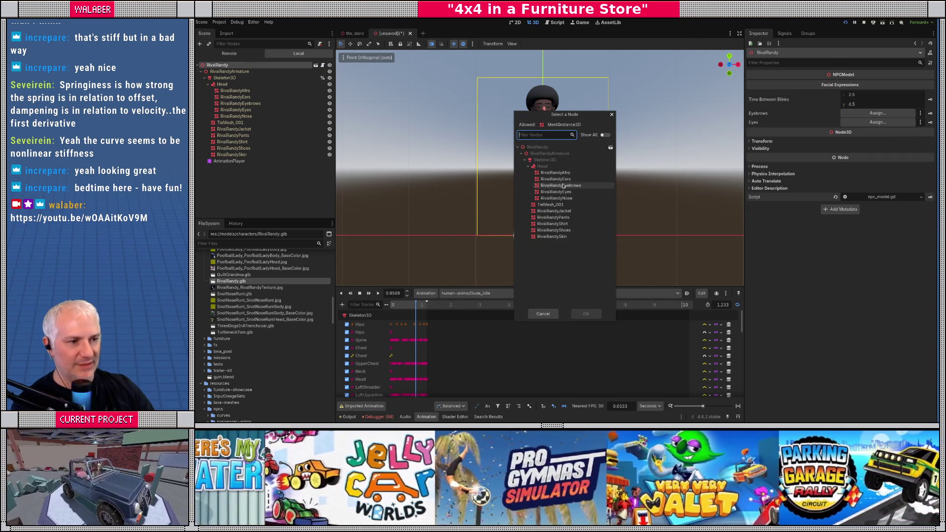
double_click(563, 186)
left_click(862, 124)
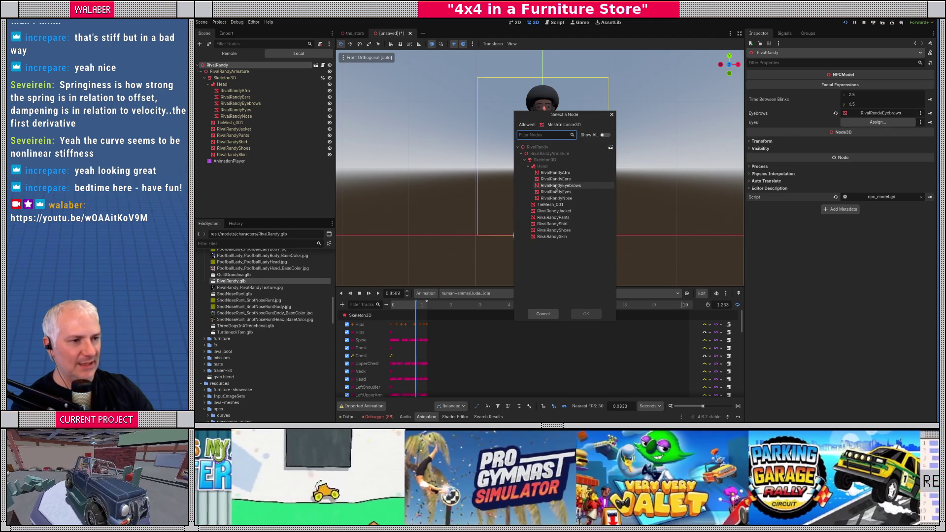
double_click(563, 193)
Step: Add HeadLook and ShoulderLook rigs under Skeleton3D with unique names, then start saving the scene
left_click(223, 79)
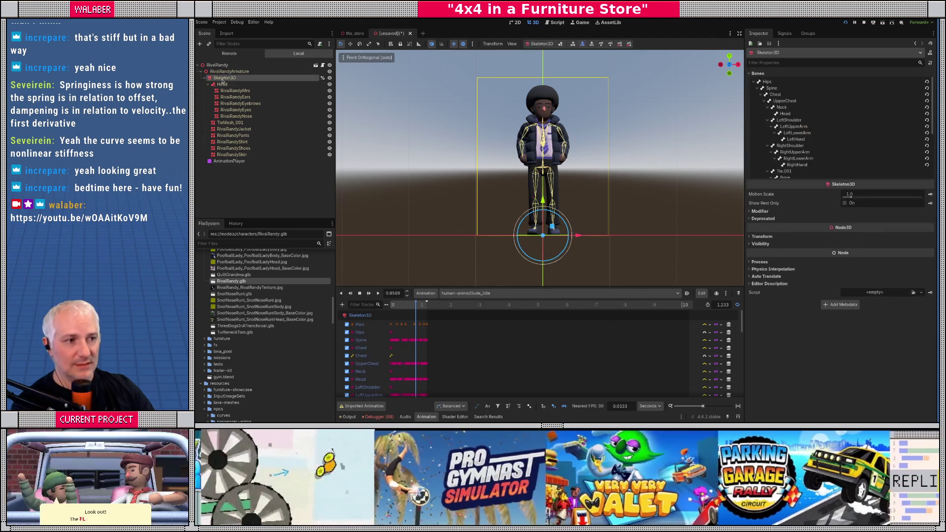
left_click(229, 161)
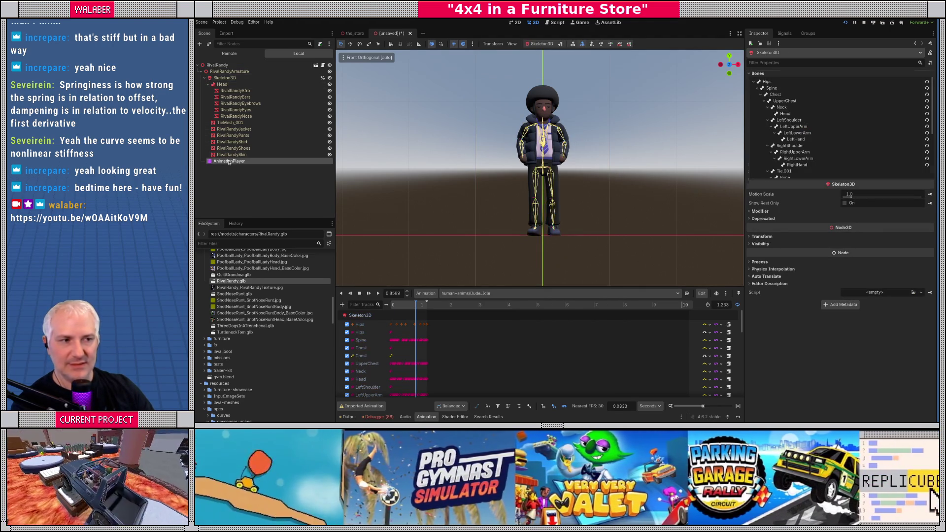
left_click(250, 241)
type("look")
left_click_drag(229, 190, 225, 79)
left_click_drag(238, 307, 225, 79)
left_click(241, 166, "ctrl")
right_click(241, 165)
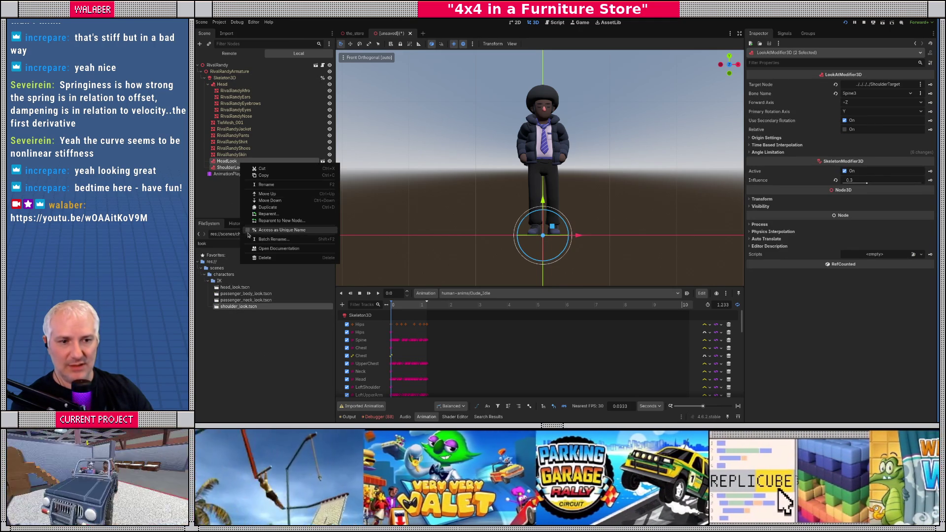
left_click(249, 232)
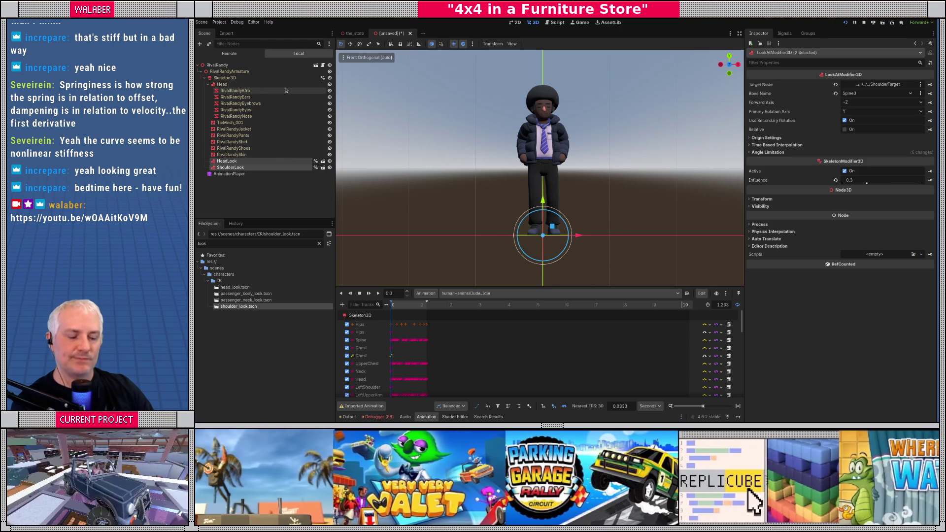
key("ctrl+s")
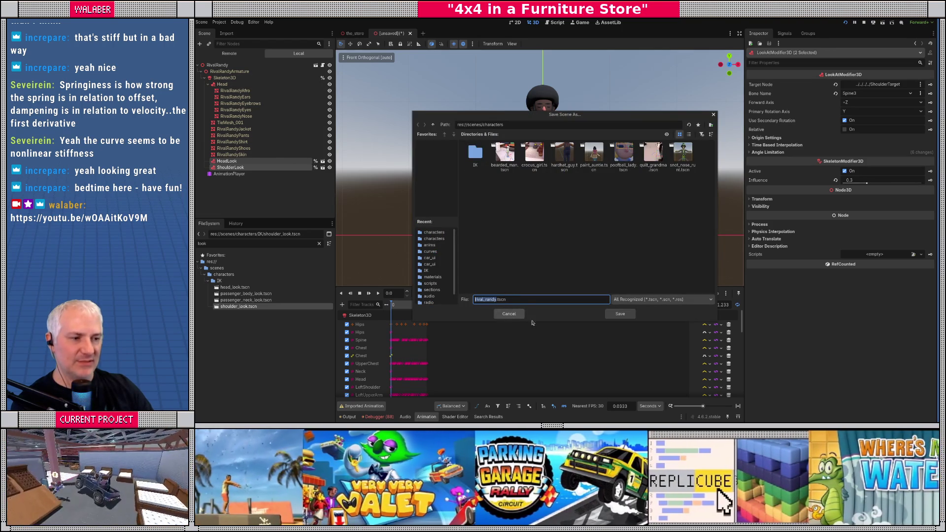
Step: Save the scene as rival_randy.tscn, clear the file filter, and select npc_hardhatguy.tres
left_click(620, 314)
mouse_move(492, 173)
left_mouse_down()
mouse_move(439, 170)
mouse_move(550, 173)
left_mouse_up()
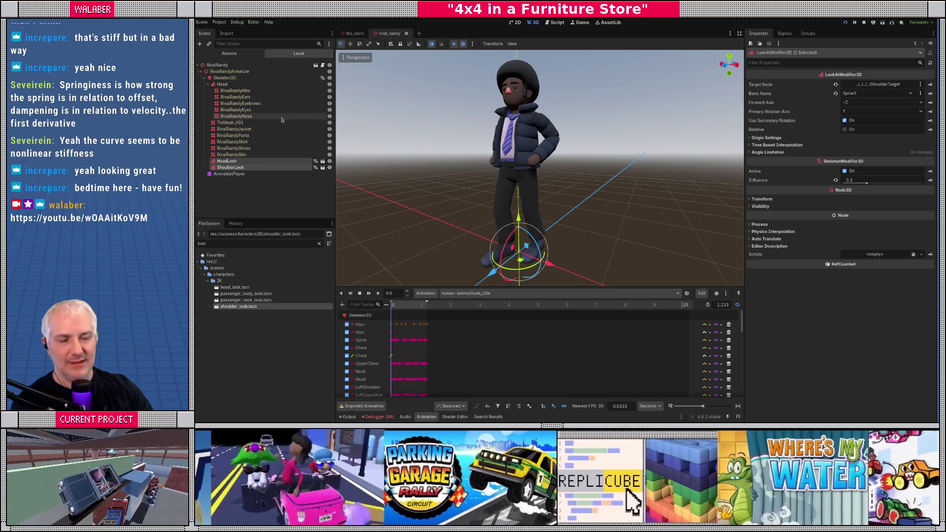
left_click(319, 243)
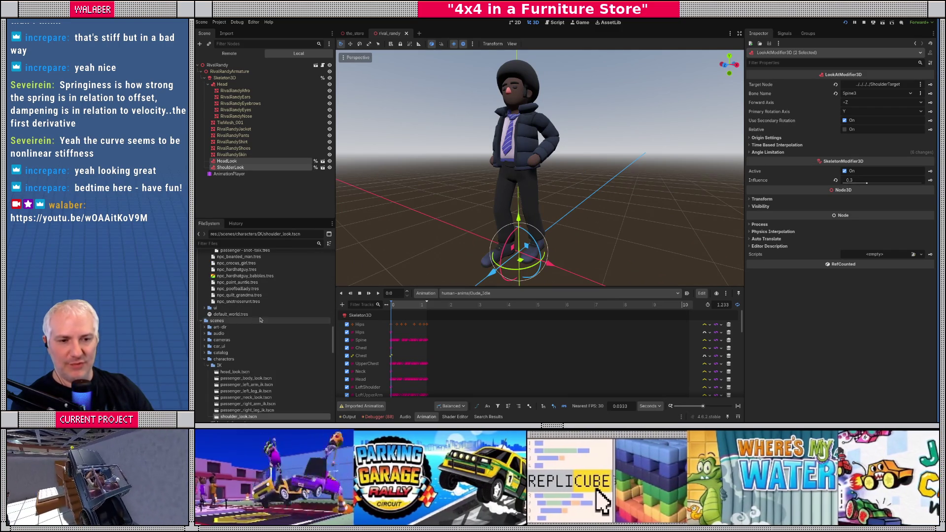
scroll(260, 320, "up", 2)
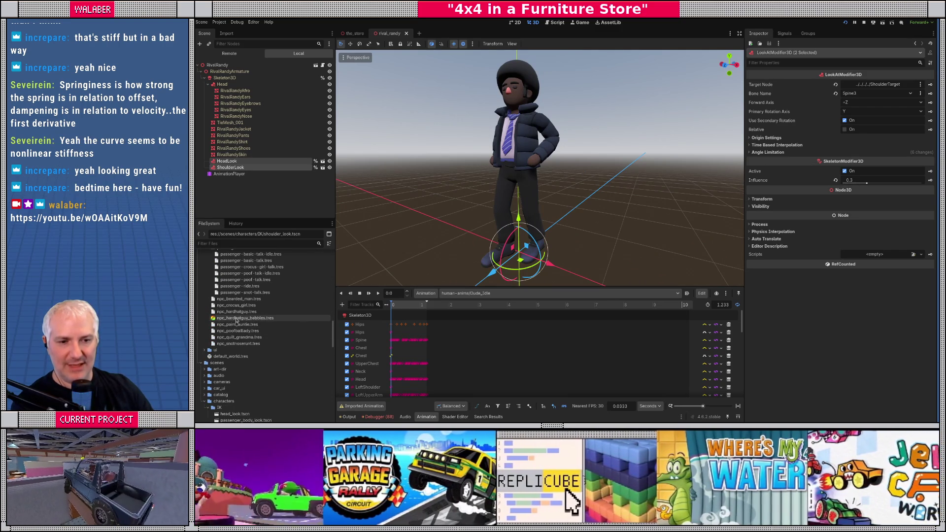
left_click(239, 312)
right_click(238, 312)
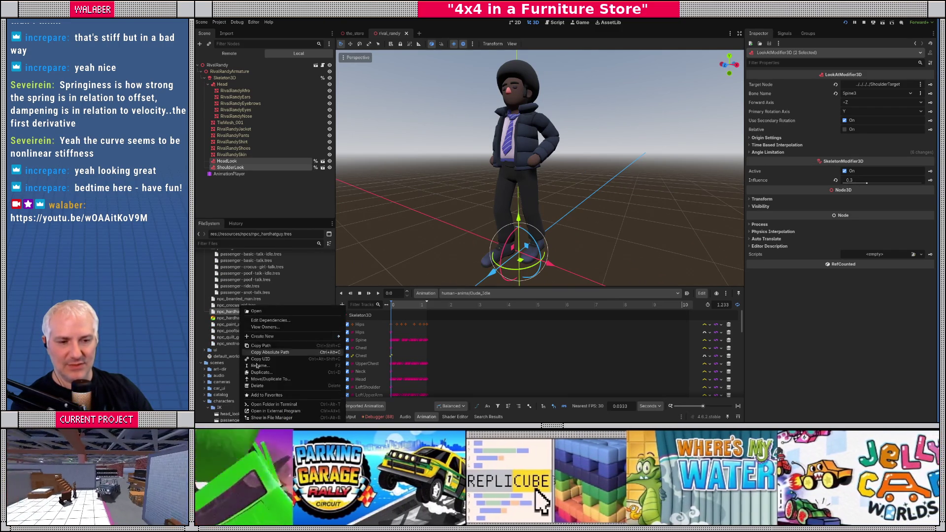
Step: Duplicate npc_hardhatguy.tres as npc_rival_randy.tres
left_click(260, 373)
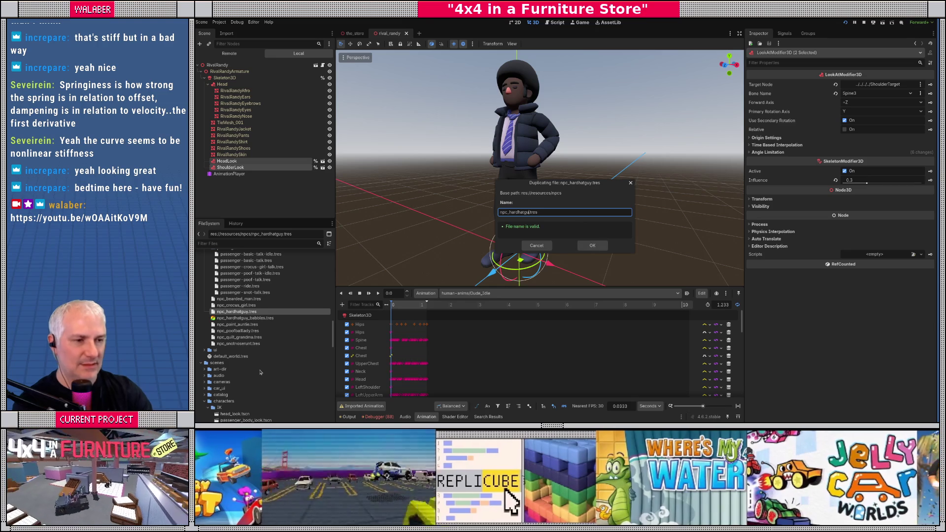
key("BackSpace")
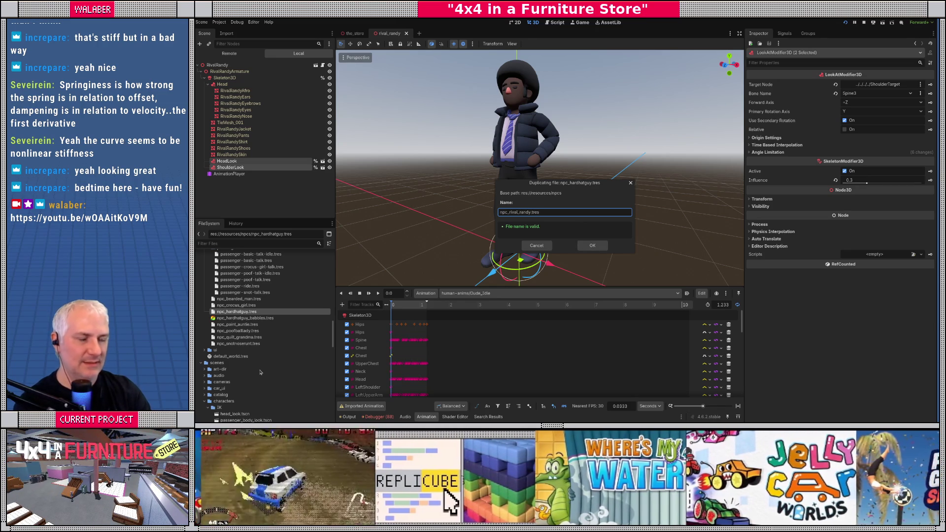
key("Return")
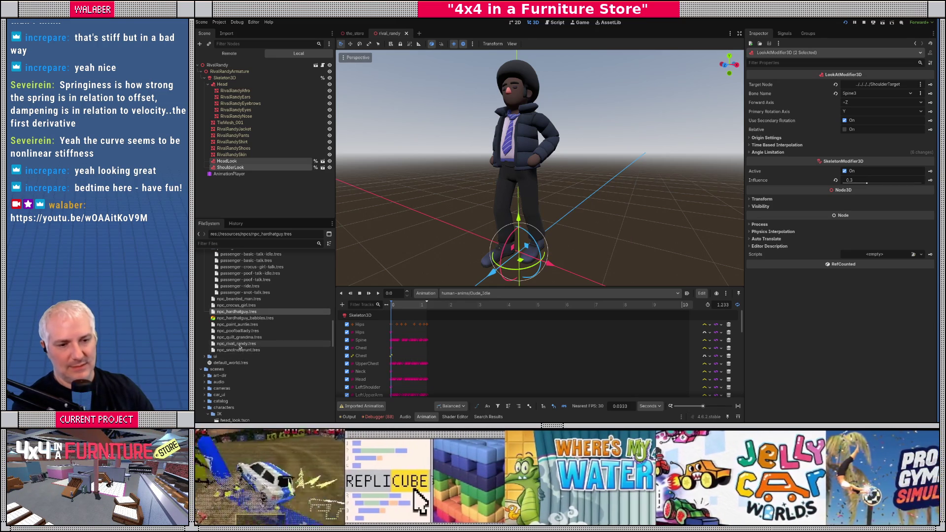
Step: Set npc_rival_randy.tres's Base Mesh to Rival Randy
left_click(239, 344)
left_click(856, 85)
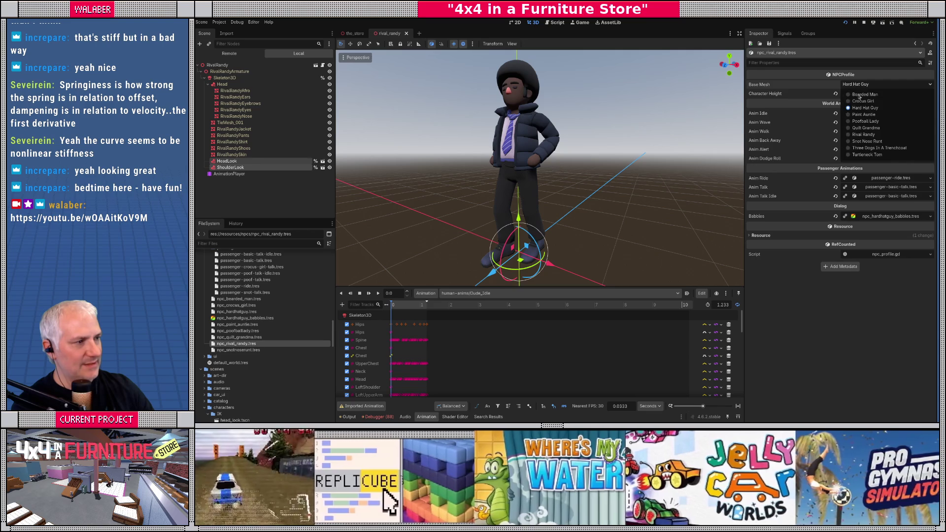
left_click(853, 136)
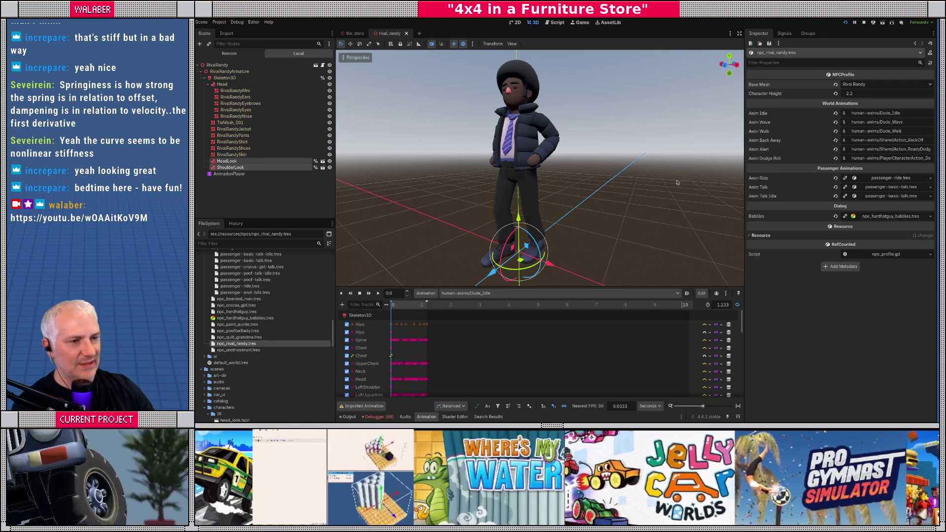
left_click(243, 196)
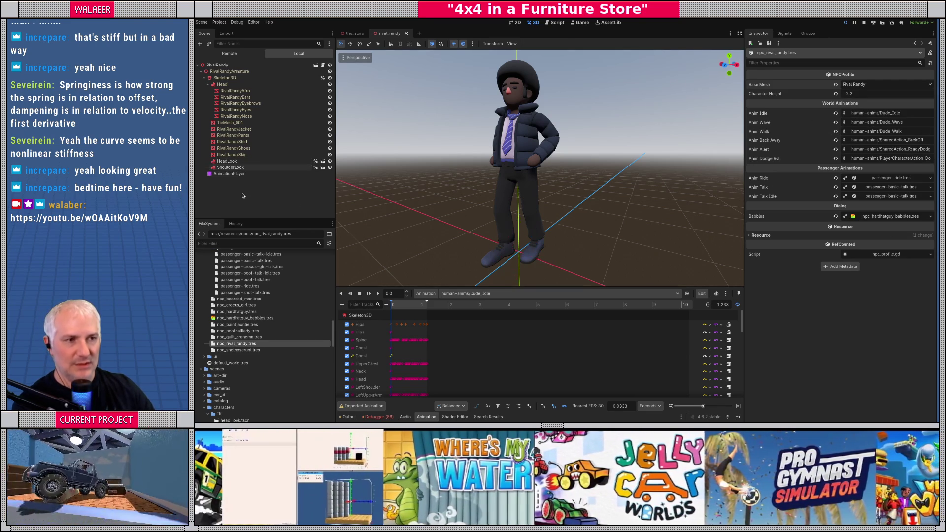
left_click(557, 22)
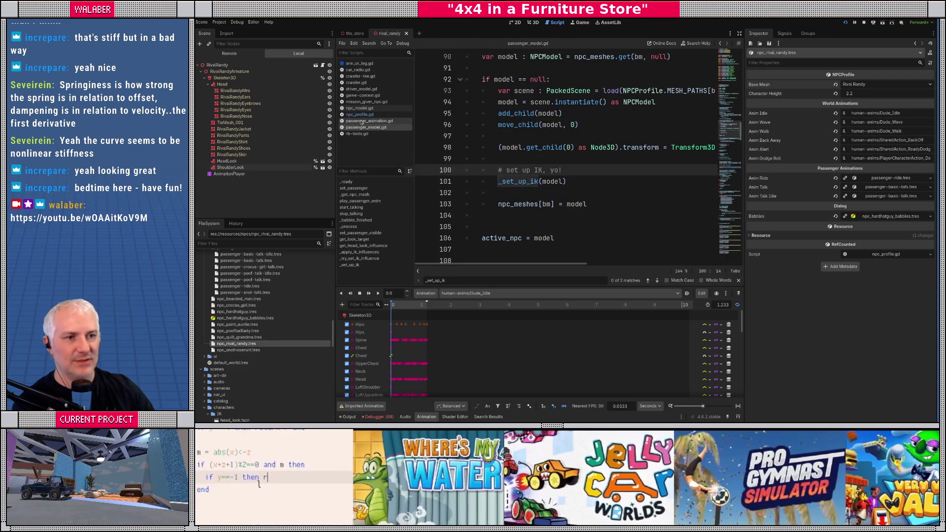
Step: Add a BaseMesh.RivalRandy entry pointing to rival_randy.tscn in npc_profile.gd's MESH_PATHS
left_click(359, 115)
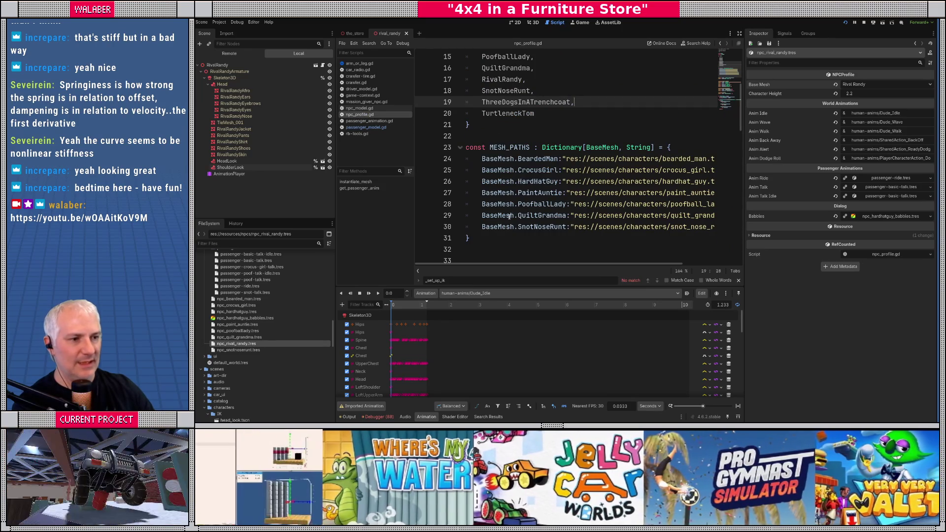
left_click(498, 215)
key("End")
key("Return")
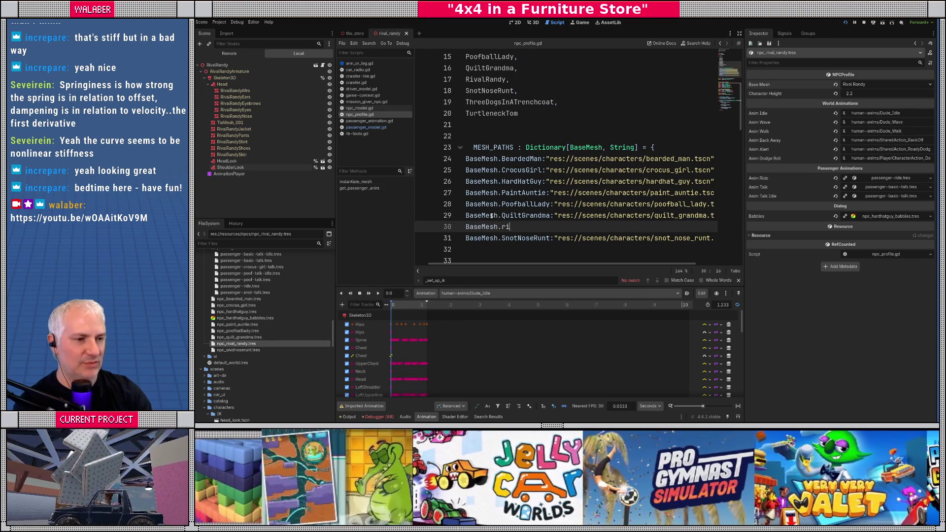
key("Return")
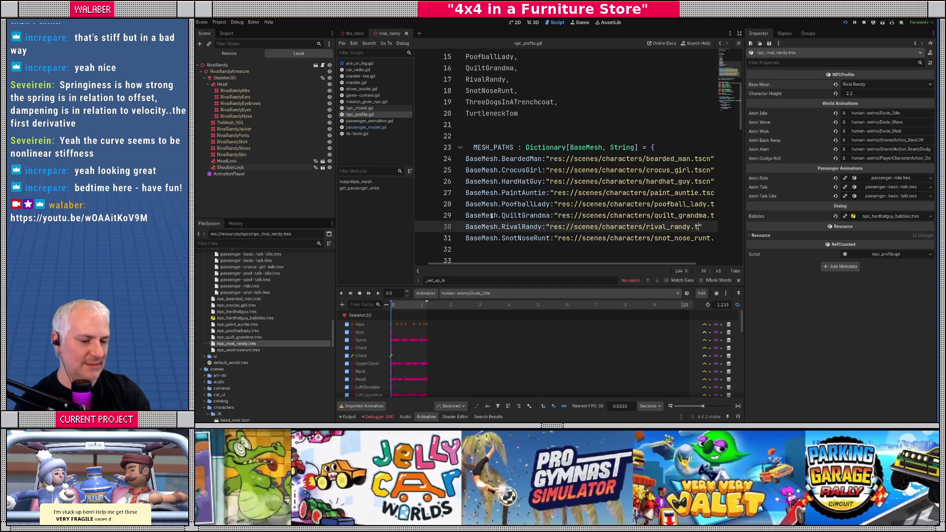
type("n\",")
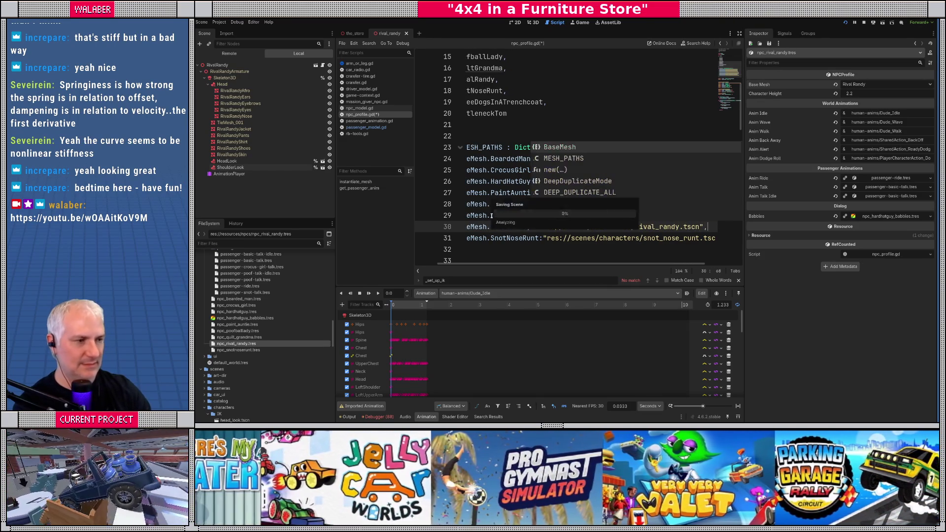
left_click(533, 23)
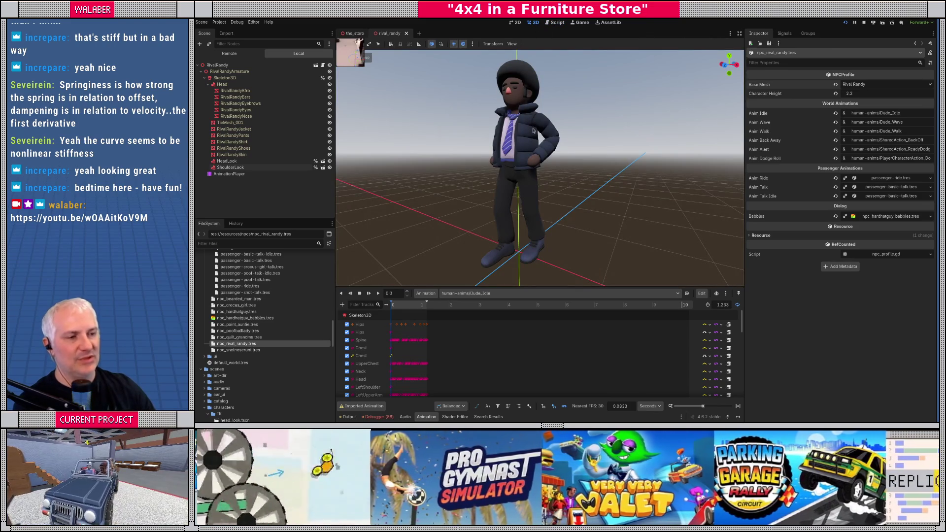
left_click(355, 33)
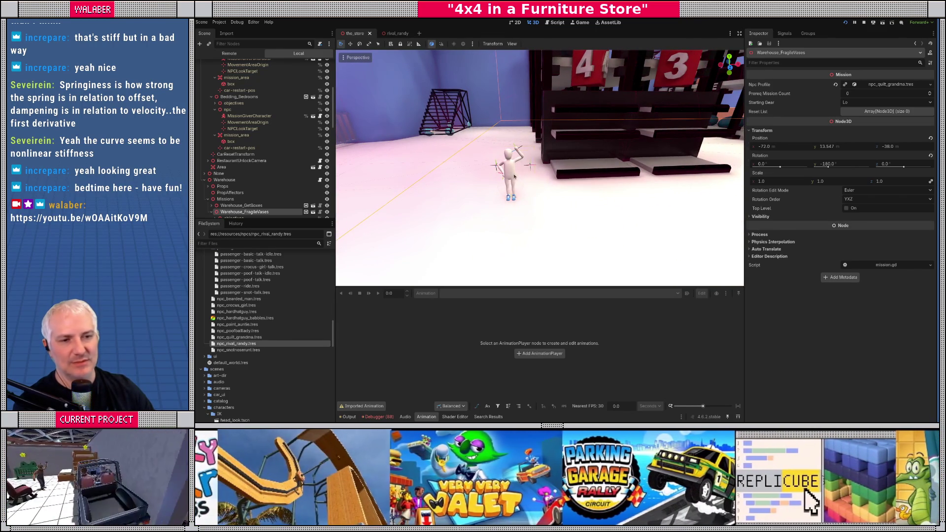
Step: Give the Warehouse_GetBoxes mission NPC the npc_rival_randy.tres profile, save, and run the game
left_click(514, 176)
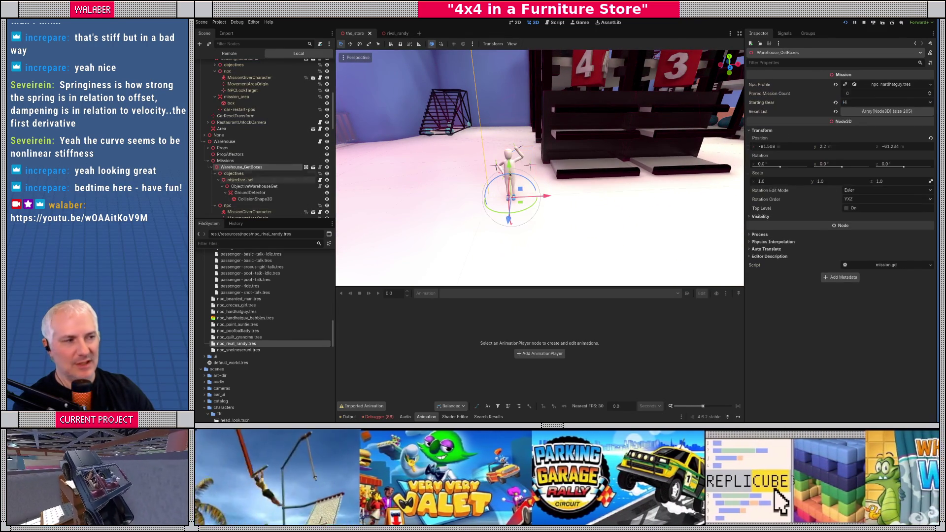
left_click(931, 86)
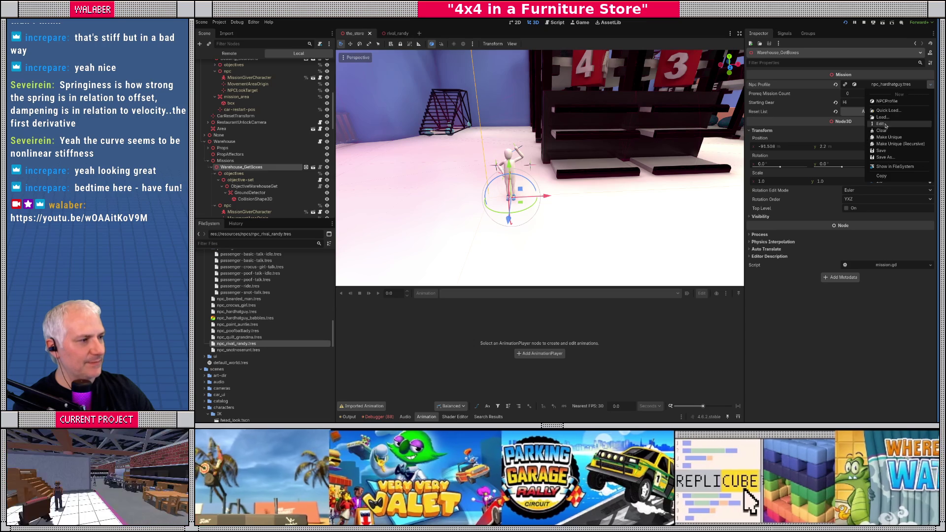
left_click(885, 112)
type("riva")
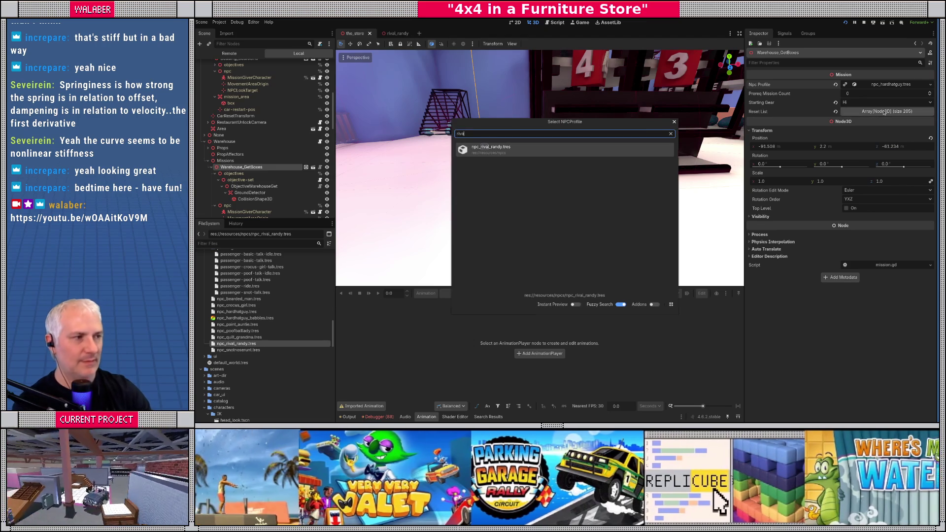
key("Return")
key("ctrl+s")
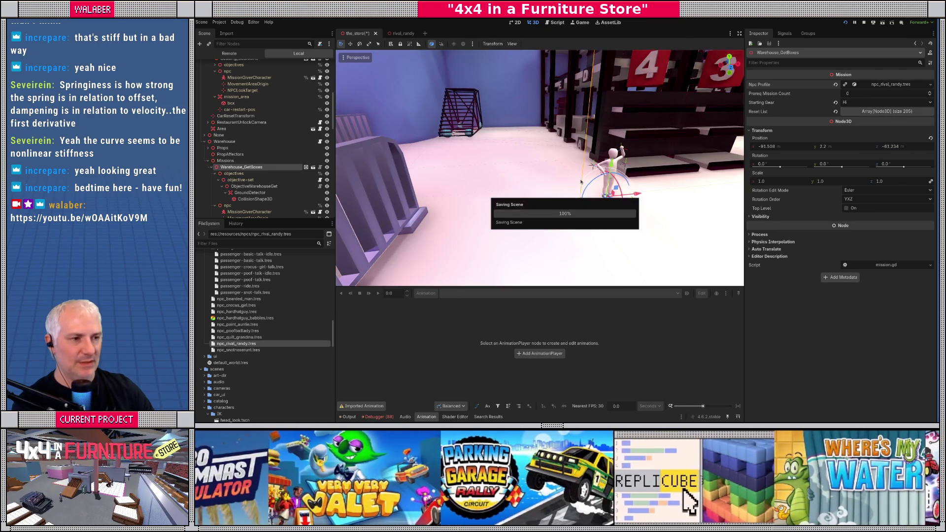
mouse_move(580, 182)
left_mouse_down()
mouse_move(584, 192)
mouse_move(551, 184)
mouse_move(560, 179)
left_mouse_up()
key("F5")
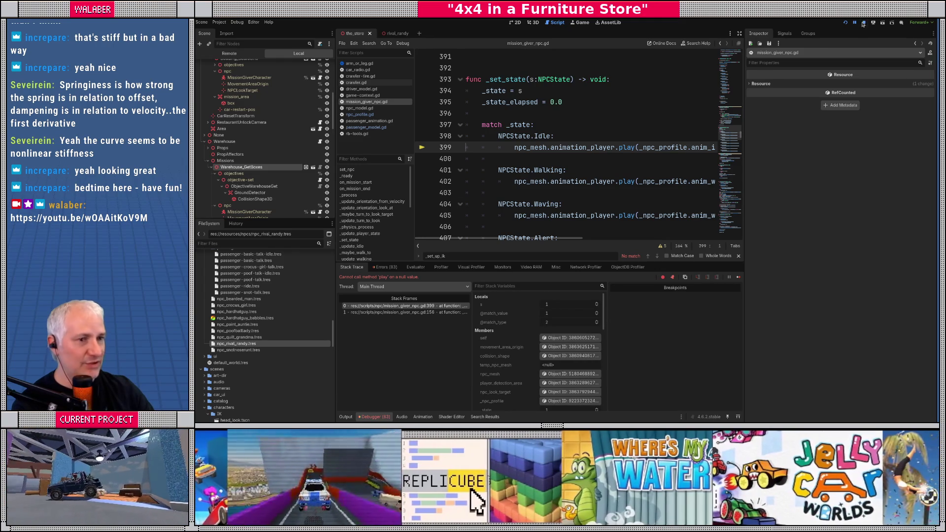
Step: Stop the halted run, inspect rival_randy's AnimationPlayer, rerun the game, then stop debugging
left_click(863, 23)
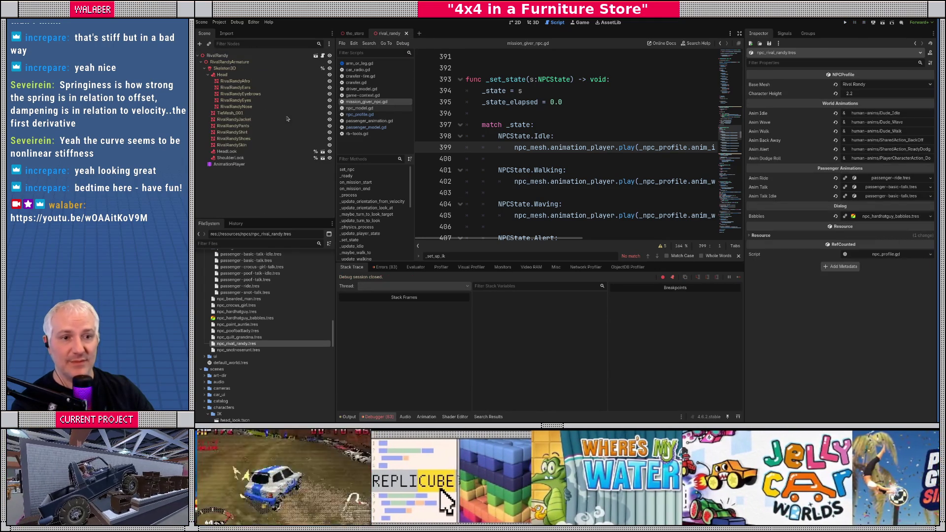
mouse_move(229, 164)
left_mouse_down()
mouse_move(249, 308)
mouse_move(252, 294)
left_mouse_up()
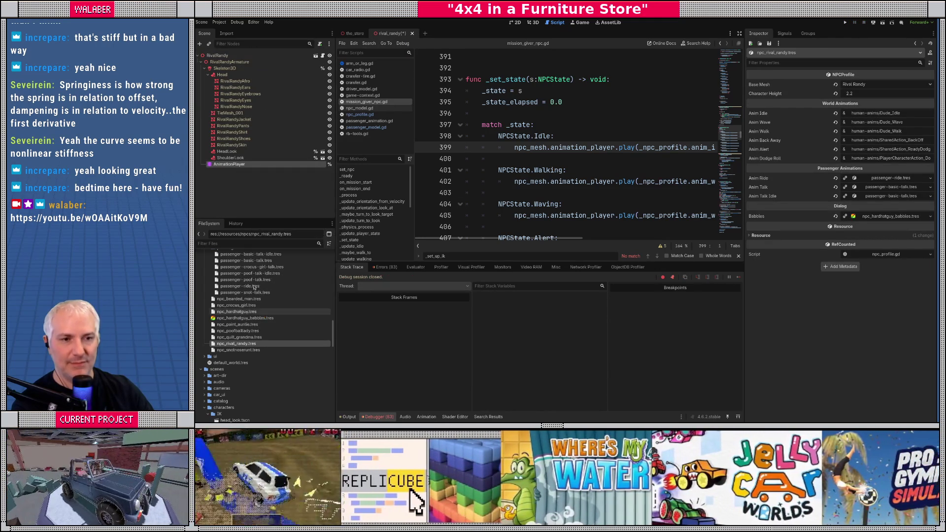
left_click(229, 164)
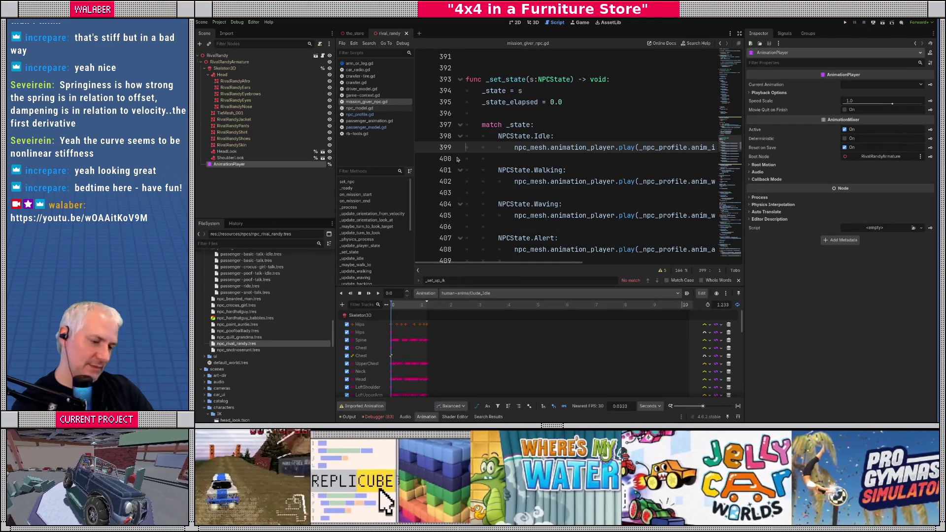
key("F5")
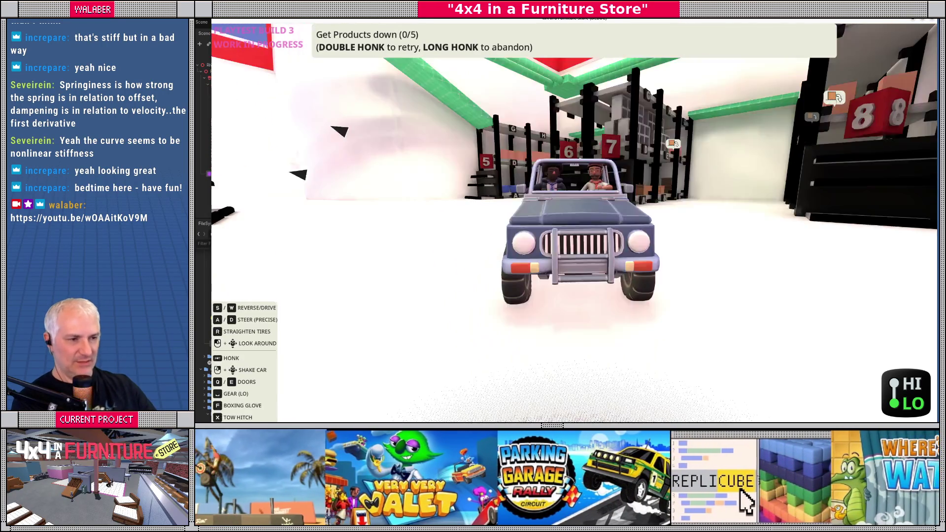
key("F8")
left_click(865, 23)
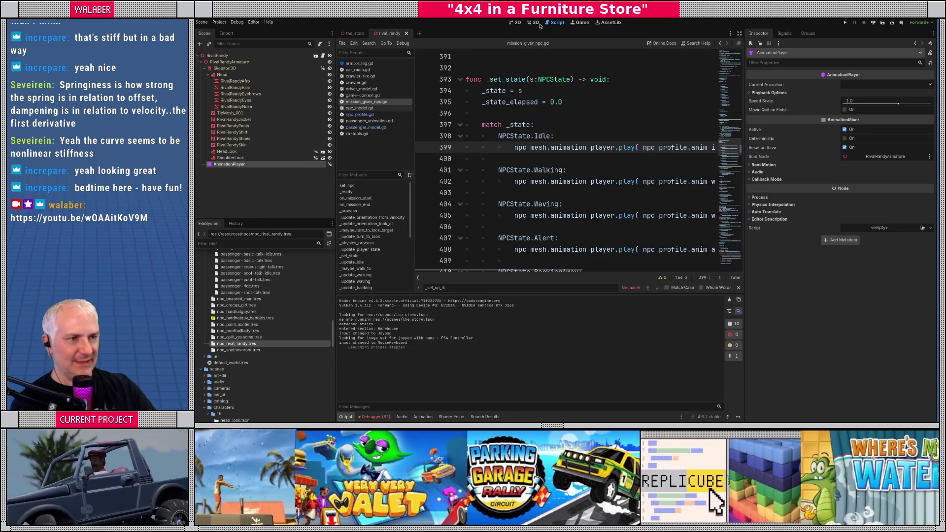
Step: Select Skeleton3D in the rival_randy scene as the paste target
left_click(535, 23)
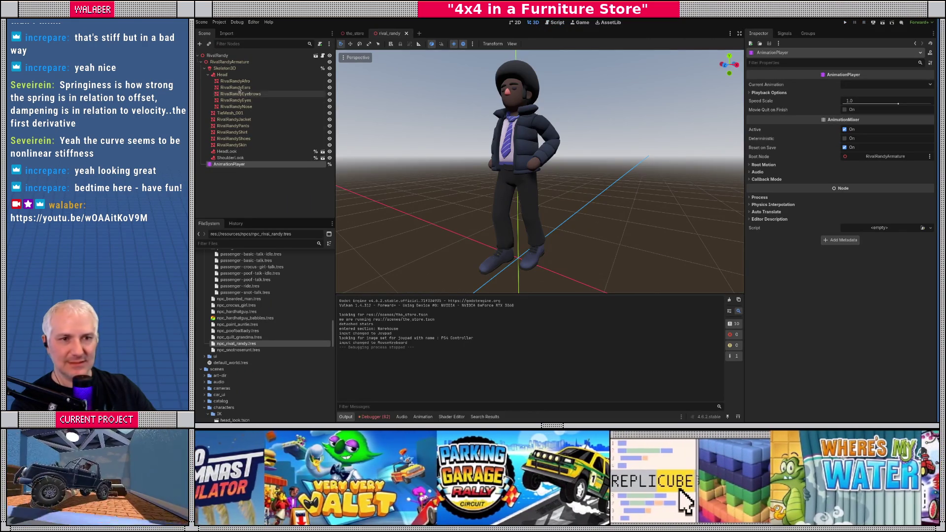
left_click(226, 68)
left_click_drag(444, 177, 471, 184)
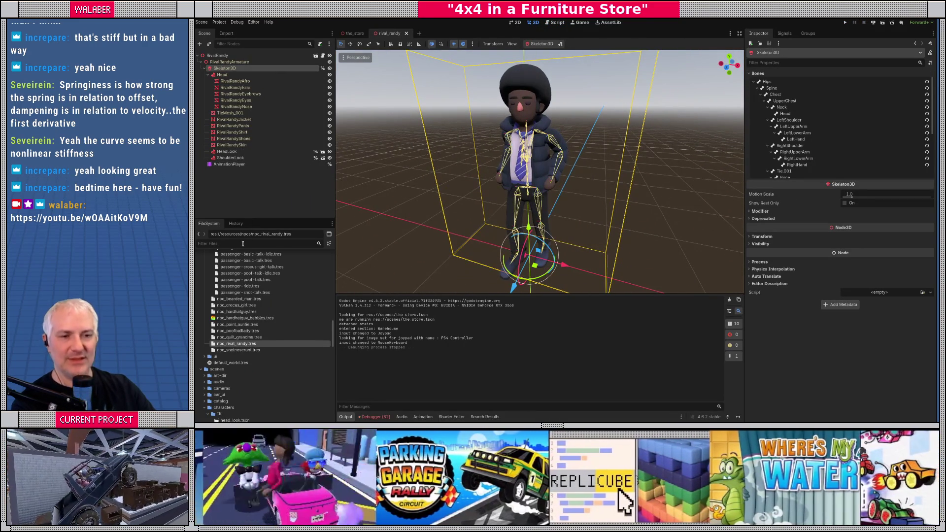
Step: Open driver_model.tscn, copy its TieSpring node and paste it into rival_randy
left_click(242, 243)
type("driver")
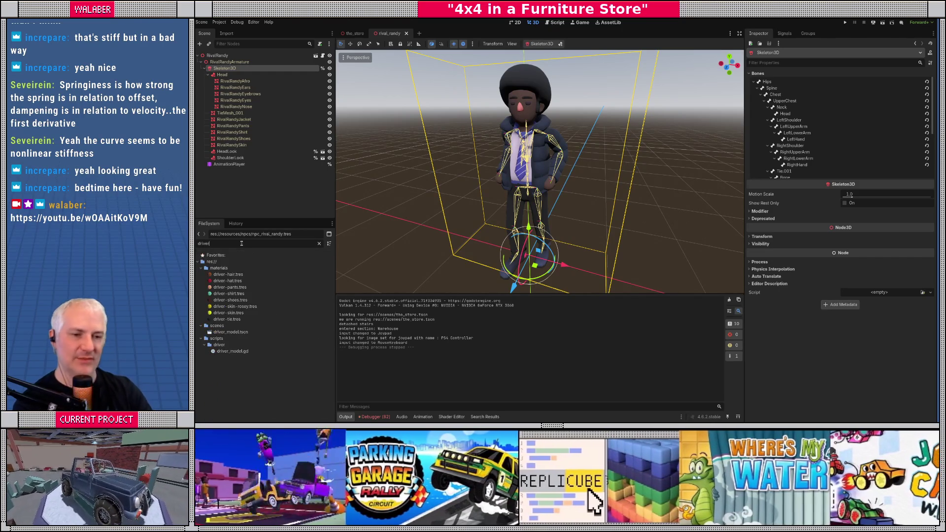
double_click(231, 332)
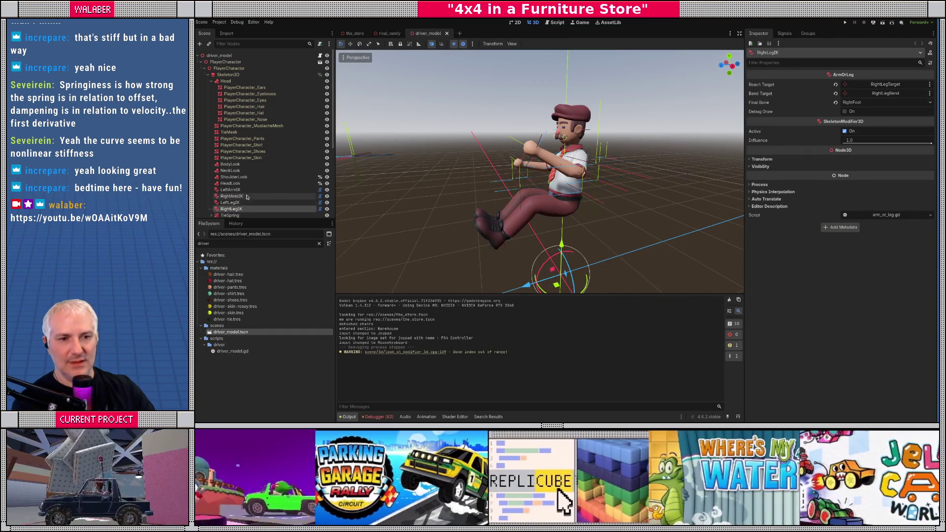
scroll(243, 200, "down", 1)
left_click(230, 195)
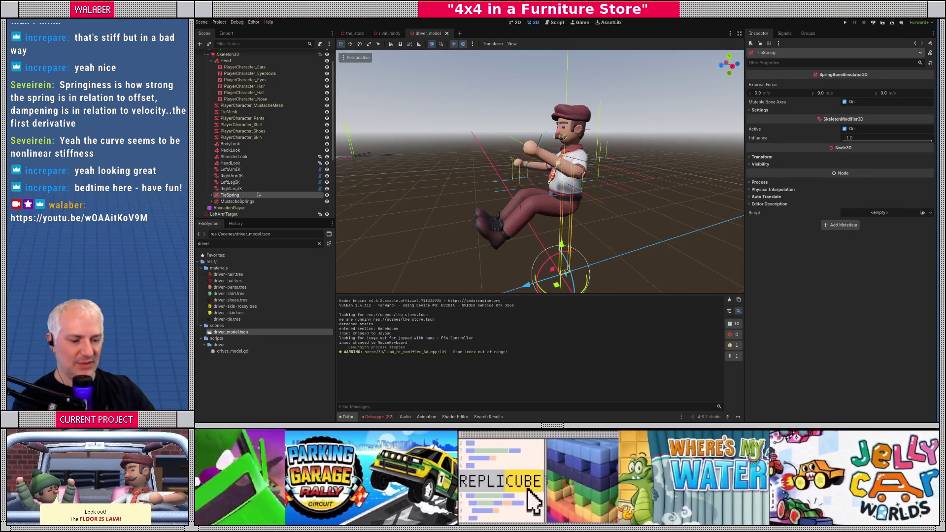
left_click(389, 33)
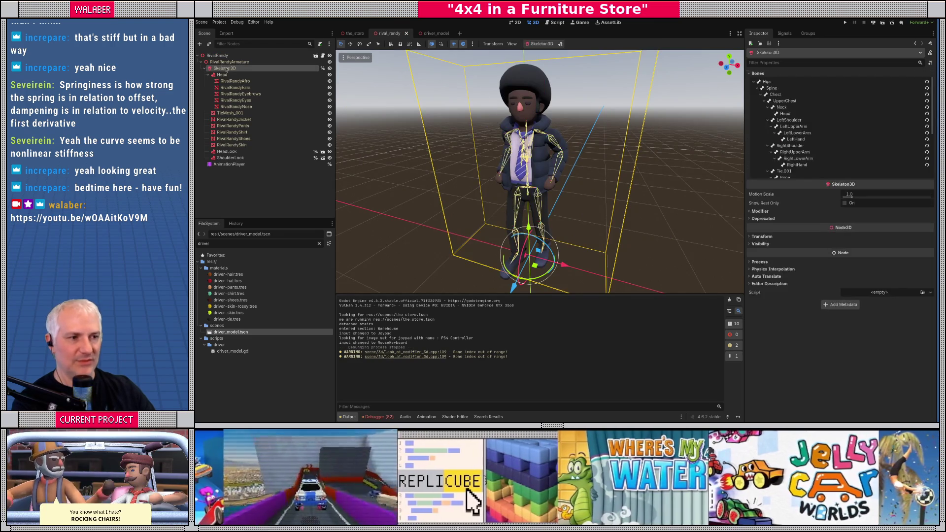
key("ctrl+v")
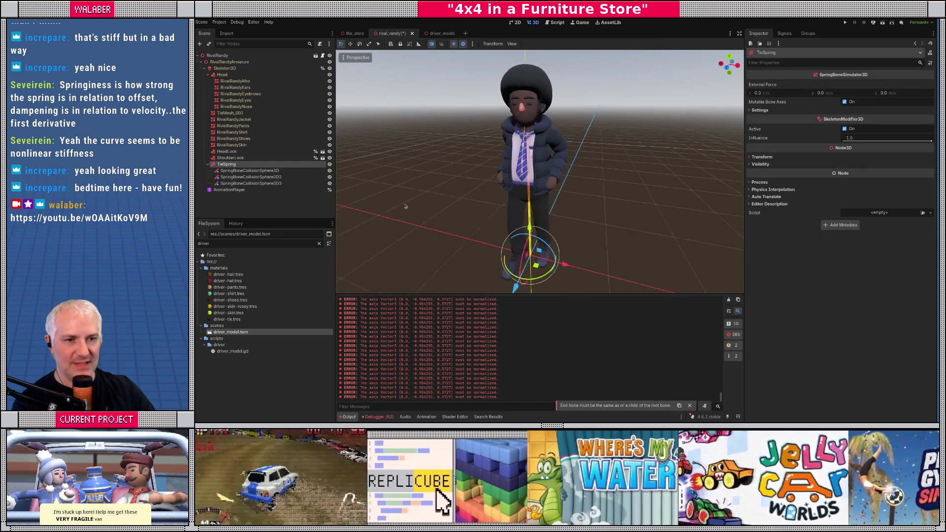
Step: Inspect a collision sphere, then test-move RivalRandy and its armature, undoing both moves
left_click(271, 171)
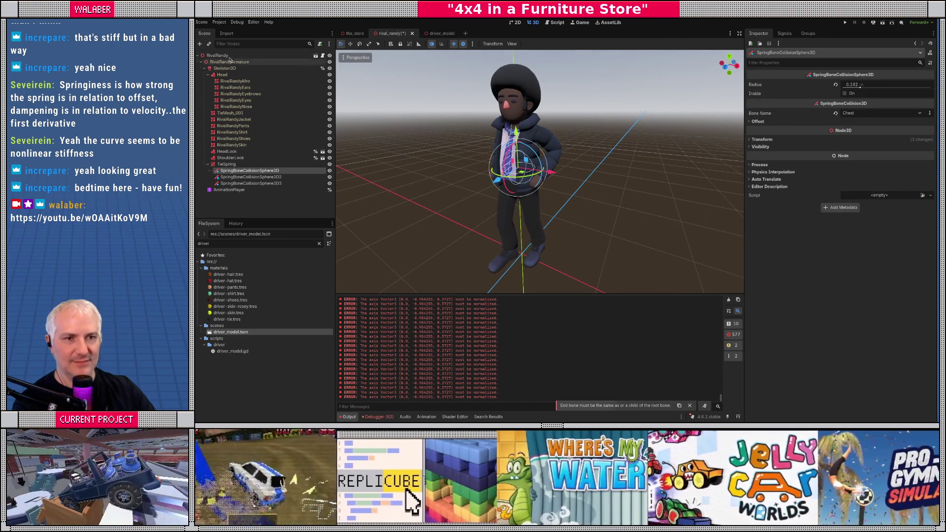
left_click(219, 55)
left_click_drag(527, 252, 409, 233)
key("ctrl+z")
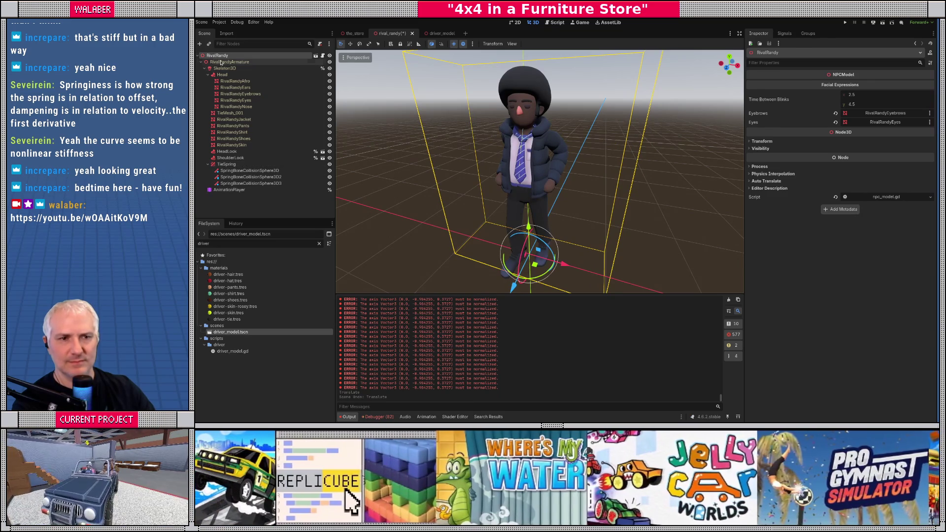
left_click(229, 62)
mouse_move(567, 265)
left_mouse_down()
mouse_move(492, 252)
mouse_move(522, 258)
left_mouse_up()
key("ctrl+z")
Step: Keep TieSpring's root bone as Bone and end bone as Bone.002; open the center node picker
left_click(294, 165)
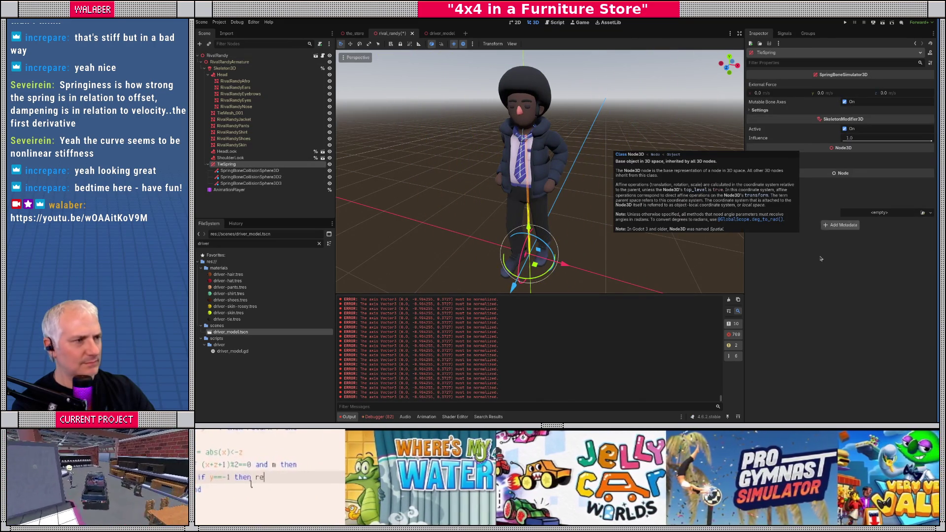
left_click(760, 111)
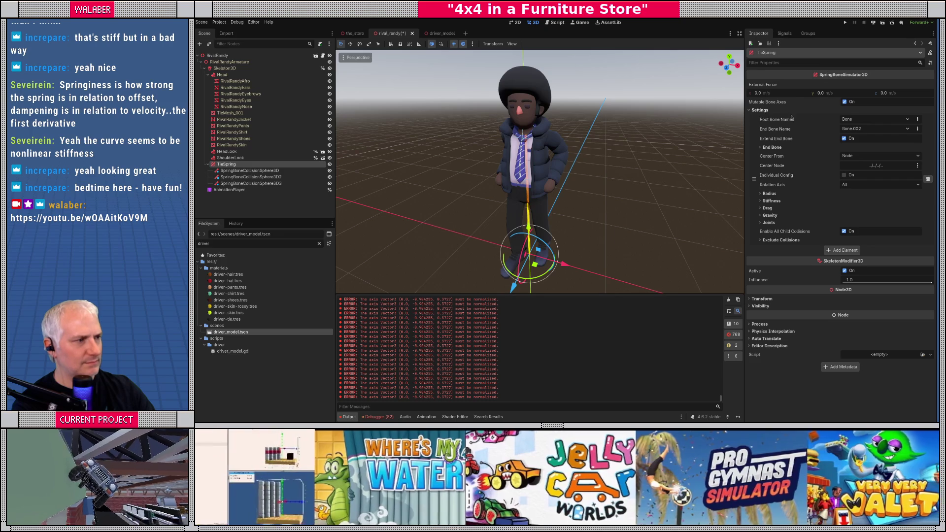
left_click(869, 121)
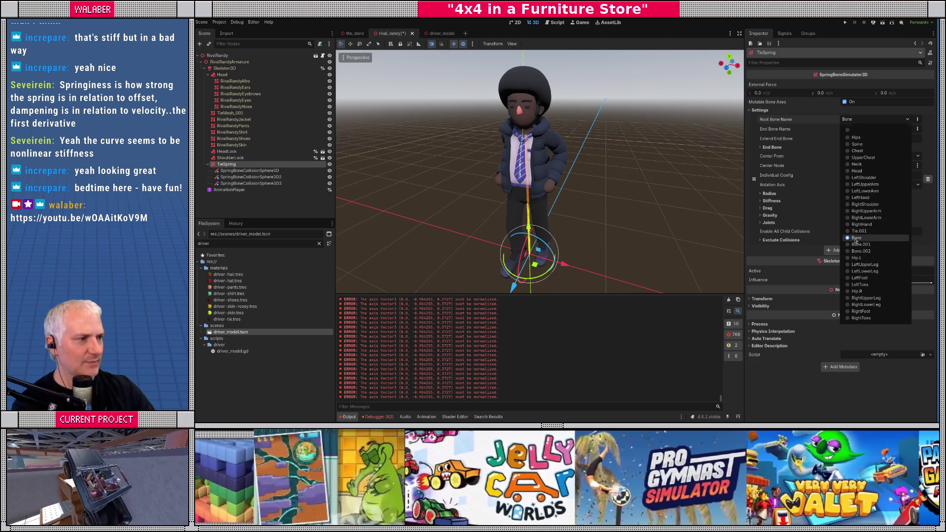
left_click(856, 238)
left_click(859, 130)
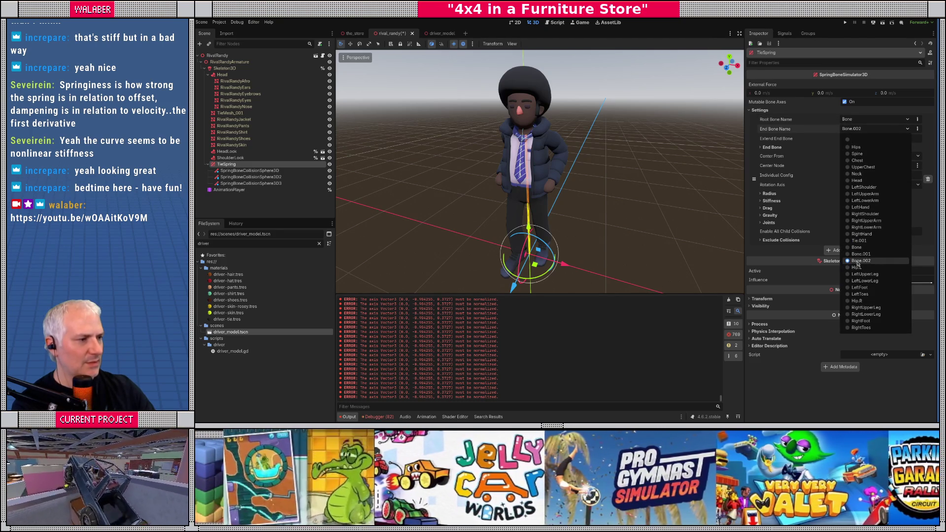
left_click(858, 262)
mouse_move(567, 247)
left_mouse_down()
mouse_move(623, 247)
mouse_move(594, 250)
left_mouse_up()
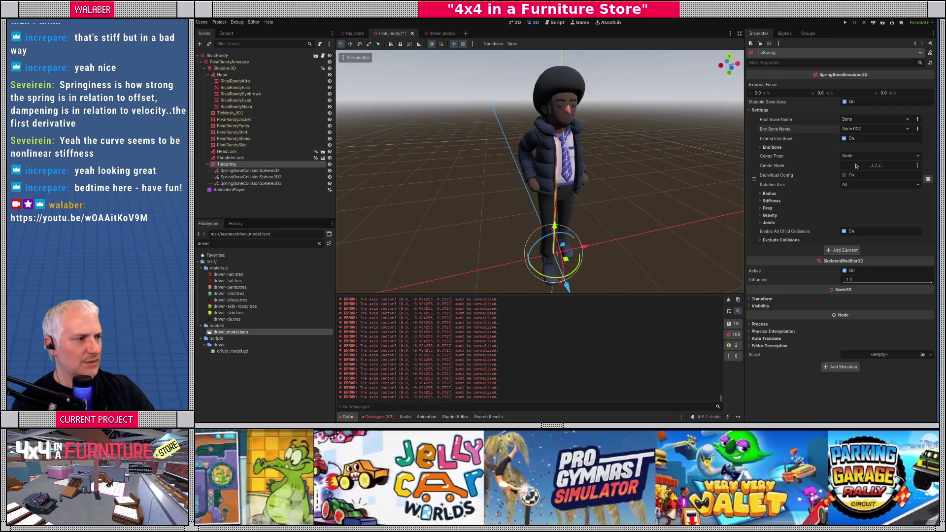
left_click(870, 167)
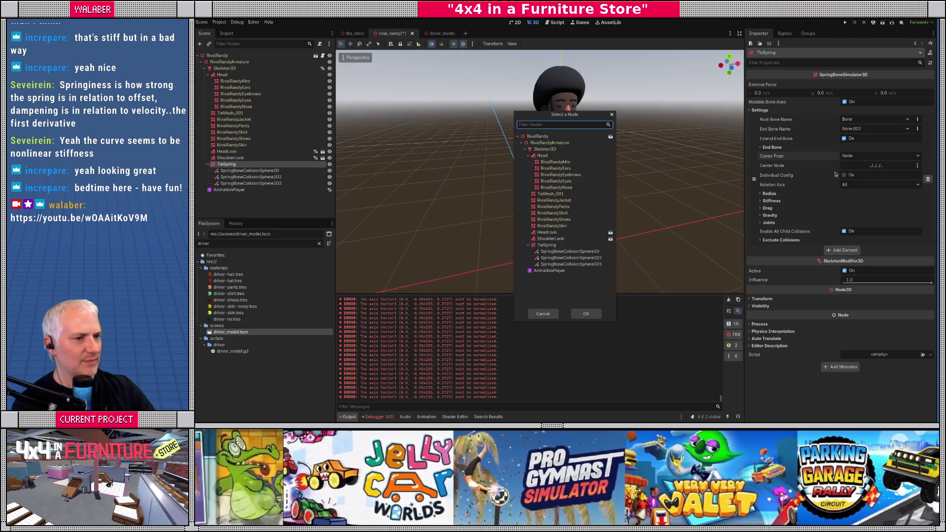
Step: Choose Skeleton3D as TieSpring's center node
left_click(544, 150)
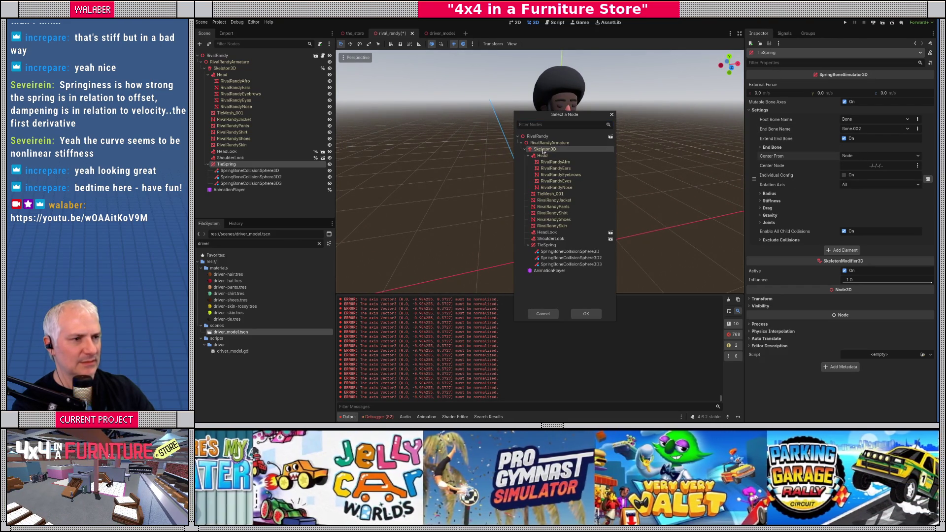
double_click(545, 153)
left_click(542, 207)
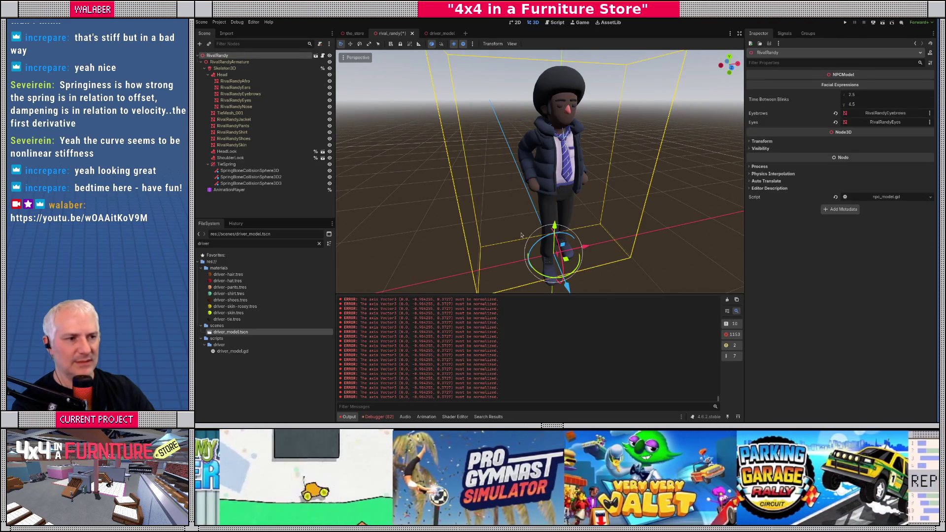
left_click_drag(580, 248, 586, 246)
key("ctrl+z")
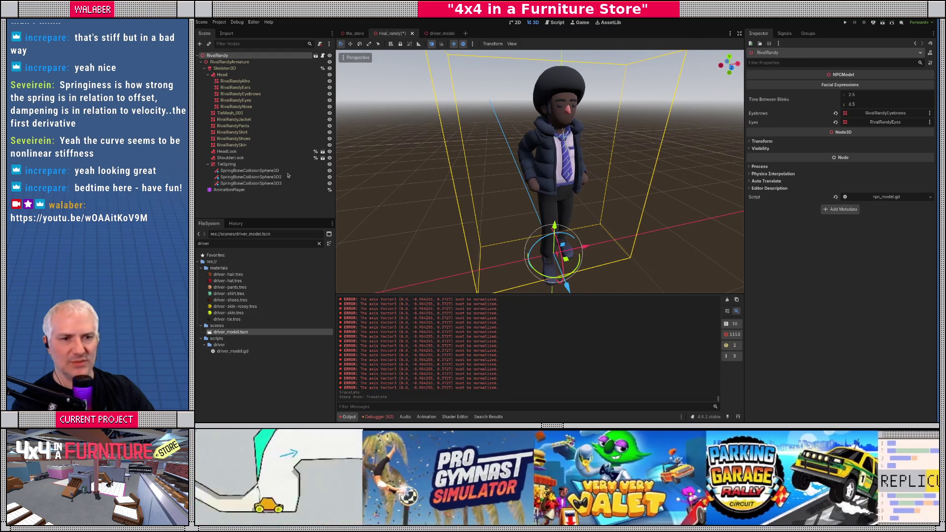
Step: Review TieSpring's chest, upper-chest and neck collision shapes
left_click(225, 165)
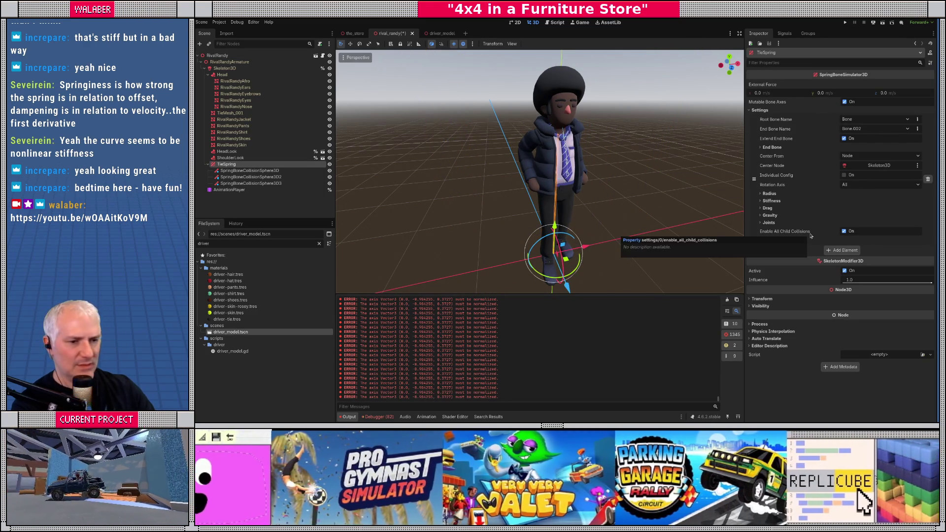
left_click(257, 171)
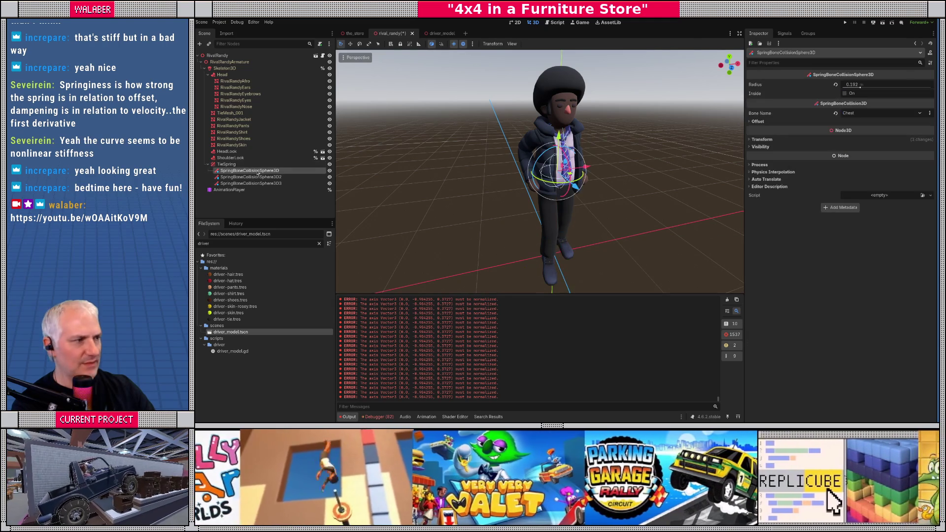
left_click(256, 177)
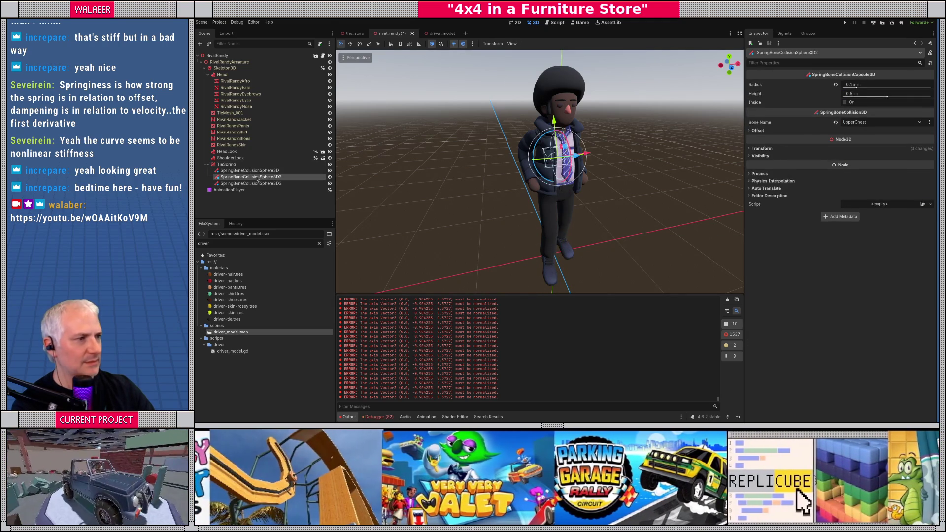
scroll(591, 162, "up", 5)
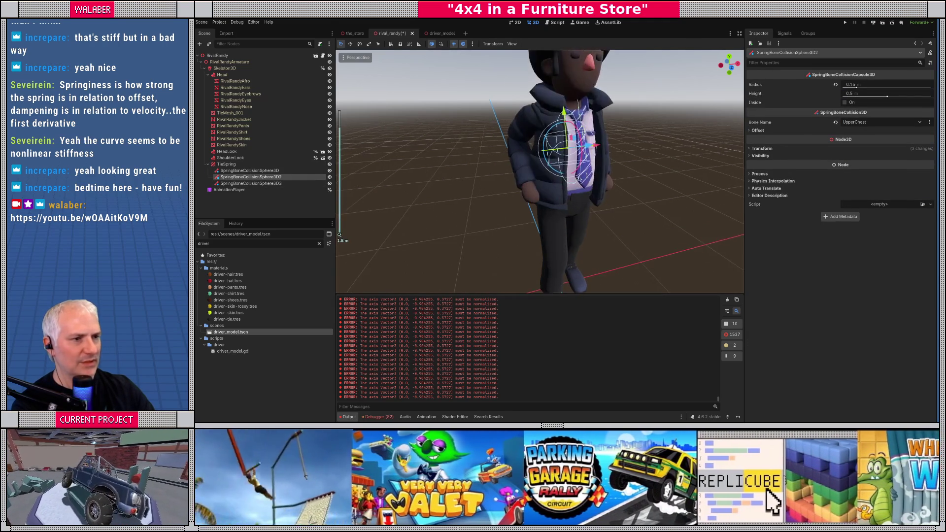
left_click_drag(632, 178, 493, 182)
left_click(268, 183)
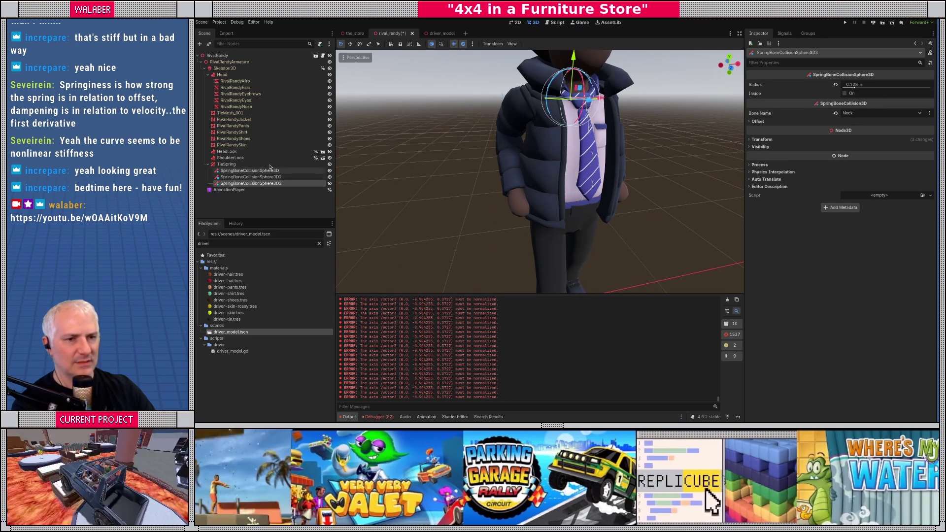
left_click(236, 165)
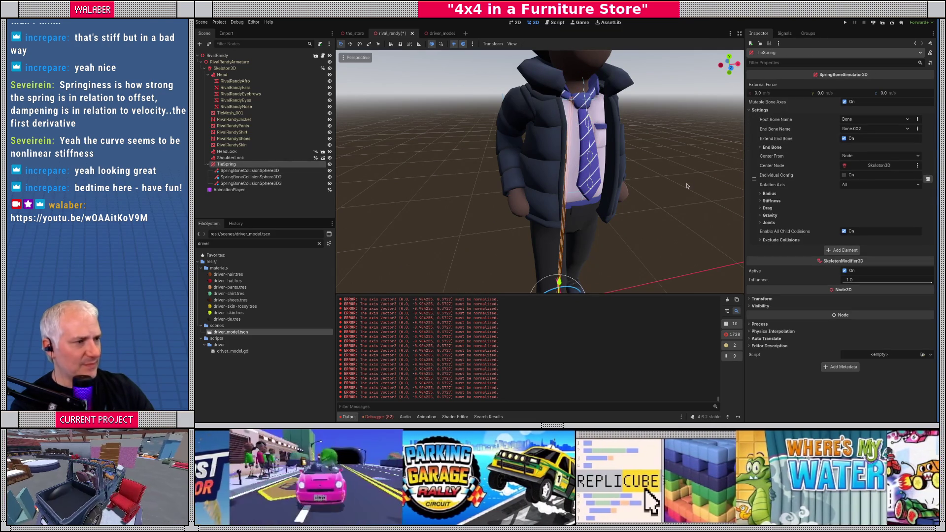
Step: Save the rival_randy scene
scroll(656, 200, "down", 5)
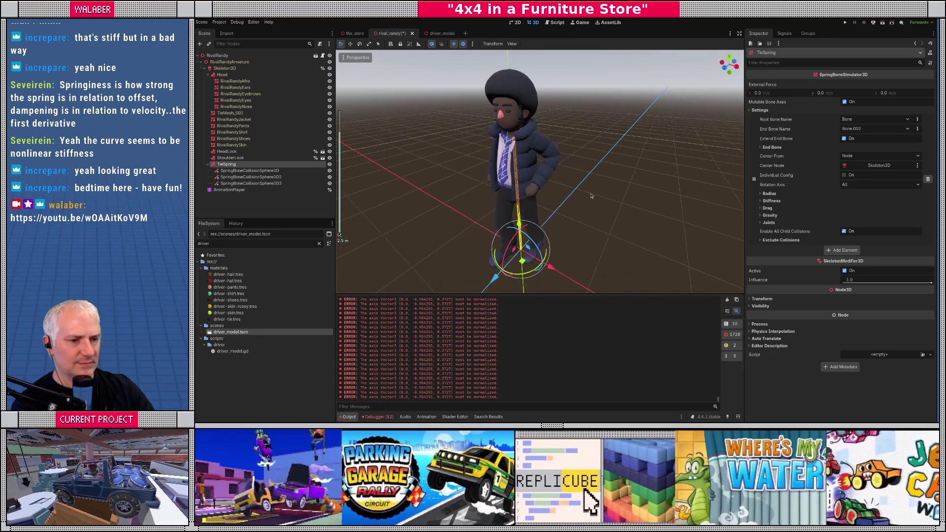
key("ctrl+s")
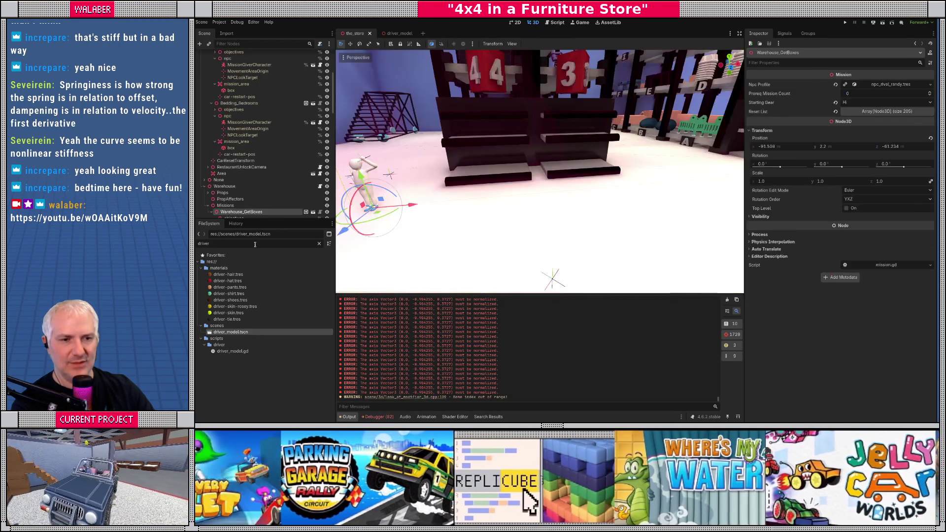
type("rival")
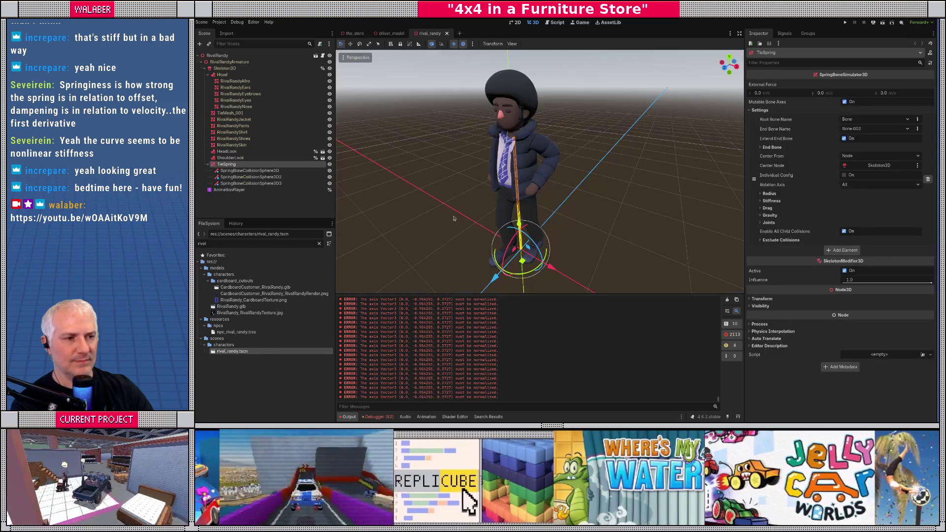
Step: Check TieSpring's radius settings and turn off its mutable bone axes
left_click(229, 61)
left_click_drag(551, 266, 549, 266)
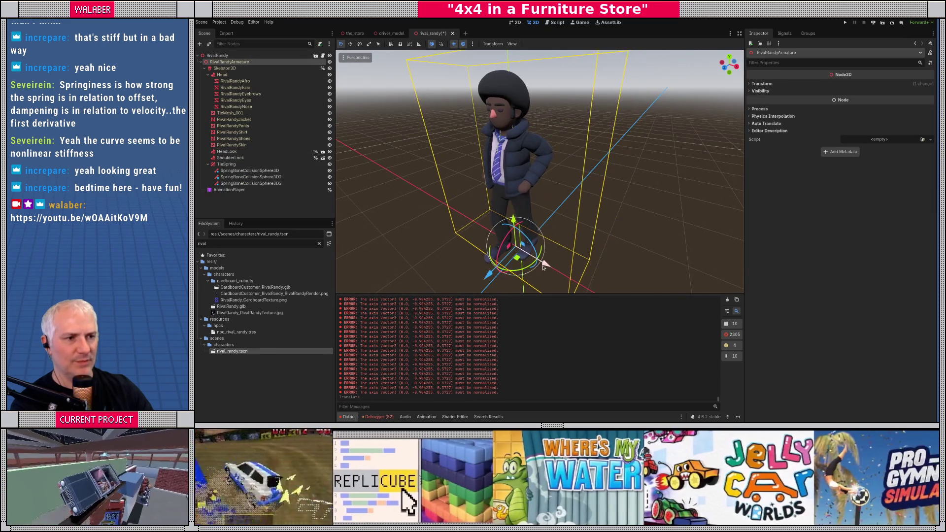
left_click(226, 164)
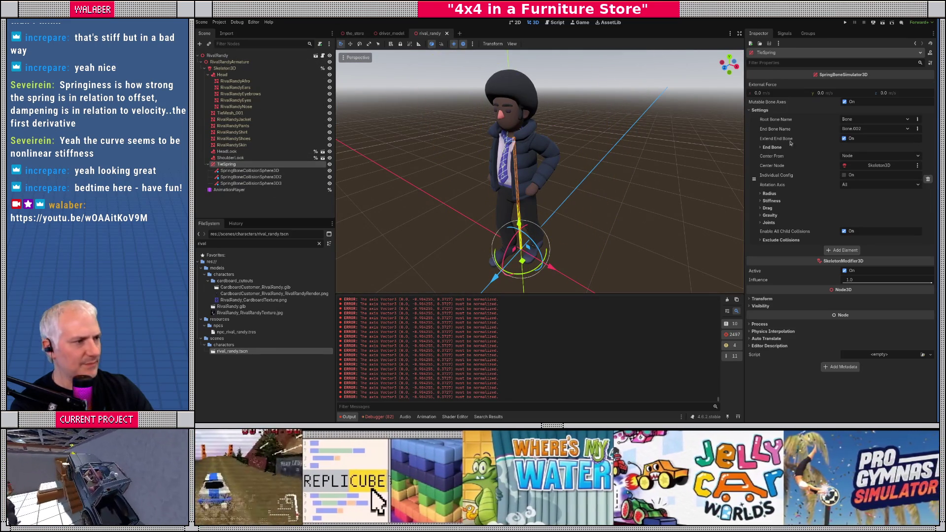
left_click(769, 193)
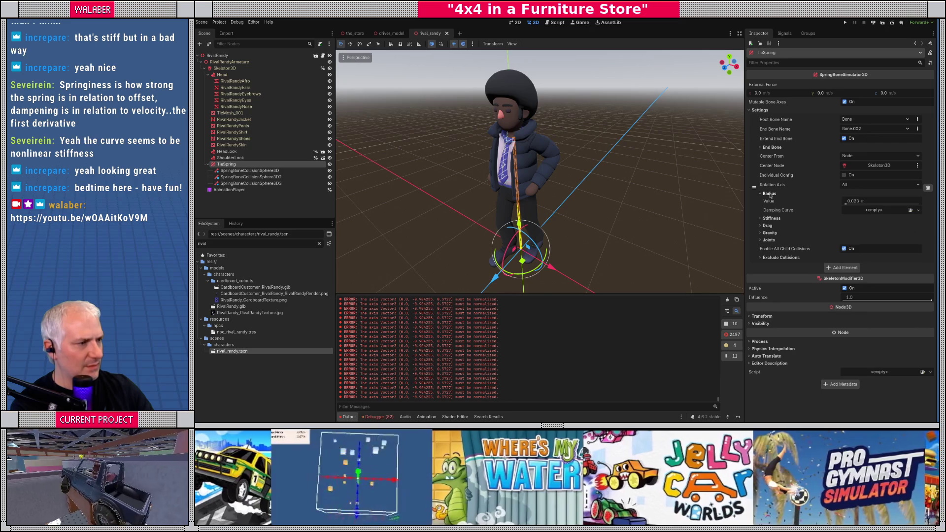
left_click(770, 194)
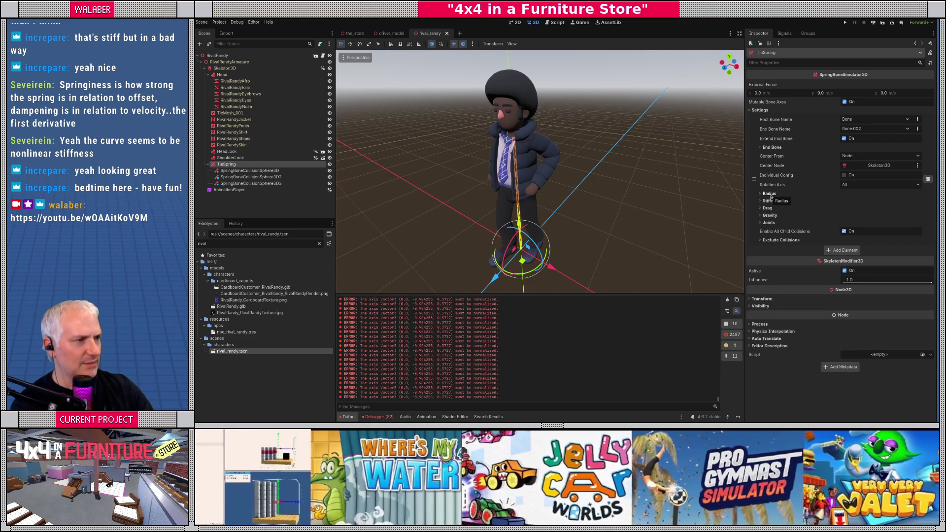
mouse_move(779, 102)
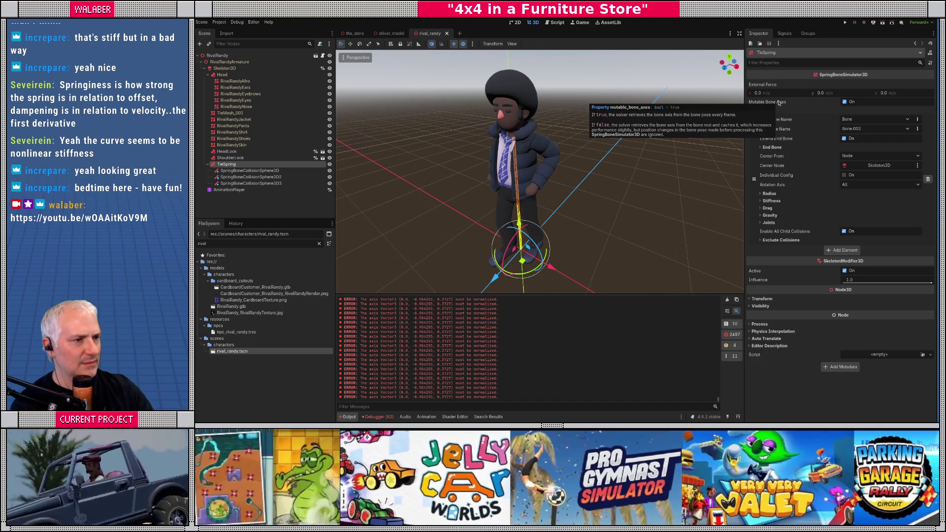
left_click(845, 103)
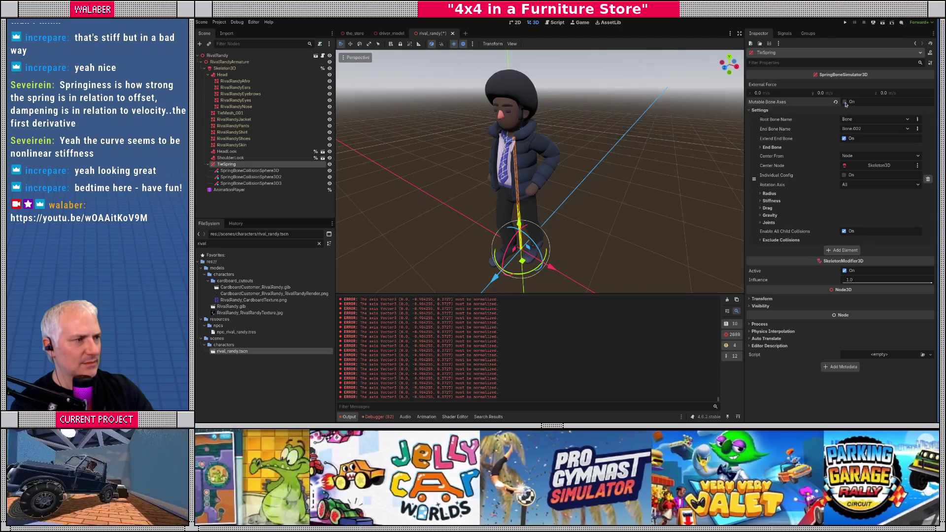
left_click_drag(480, 194, 389, 202)
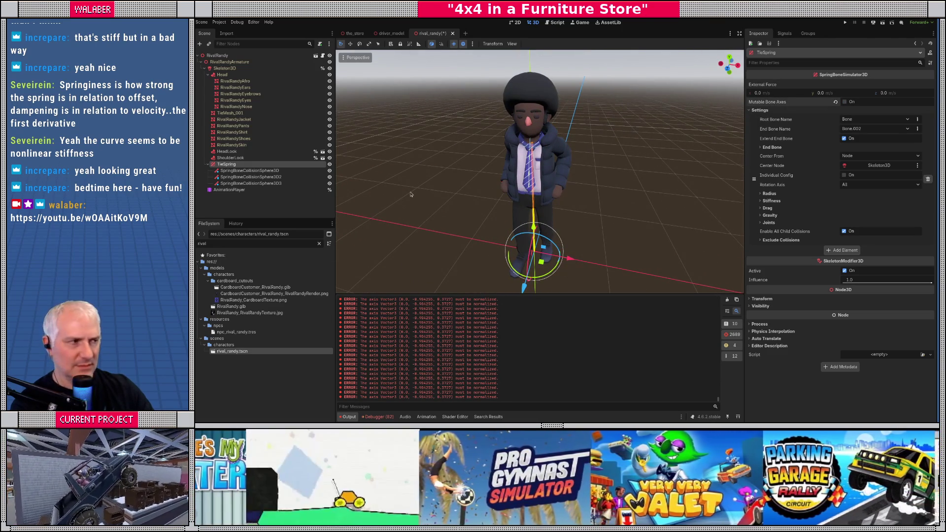
Step: Test-run the game to the welcome screen, stop it, and bring up driver_model
key("F5")
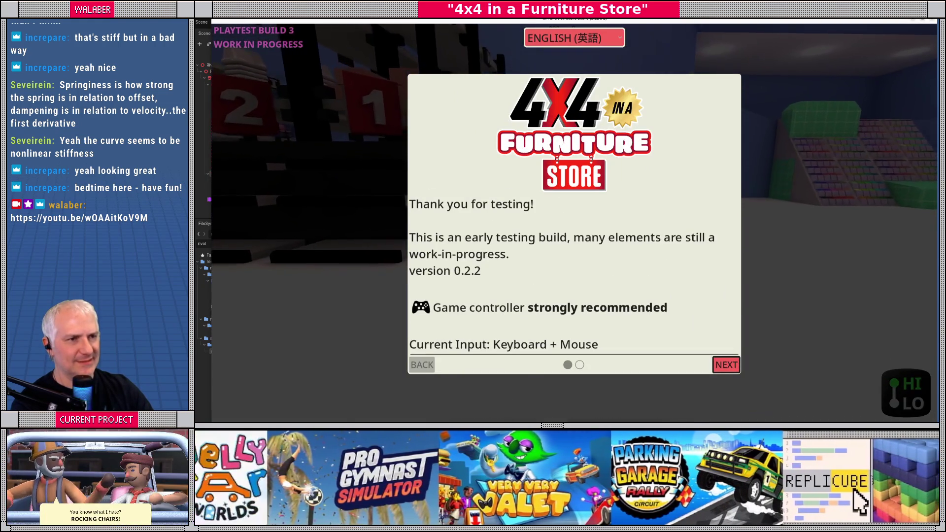
key("F8")
scroll(530, 150, "up", 6)
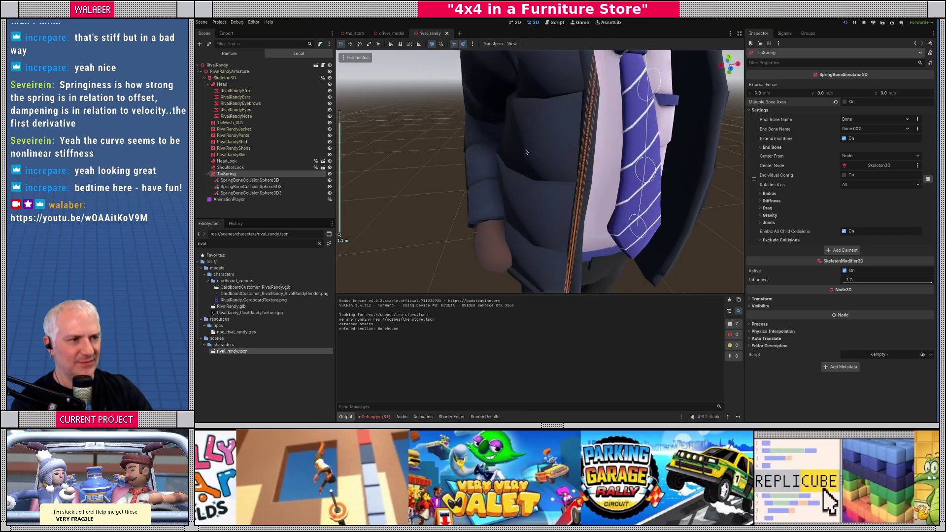
left_click_drag(529, 150, 502, 144)
left_click(392, 33)
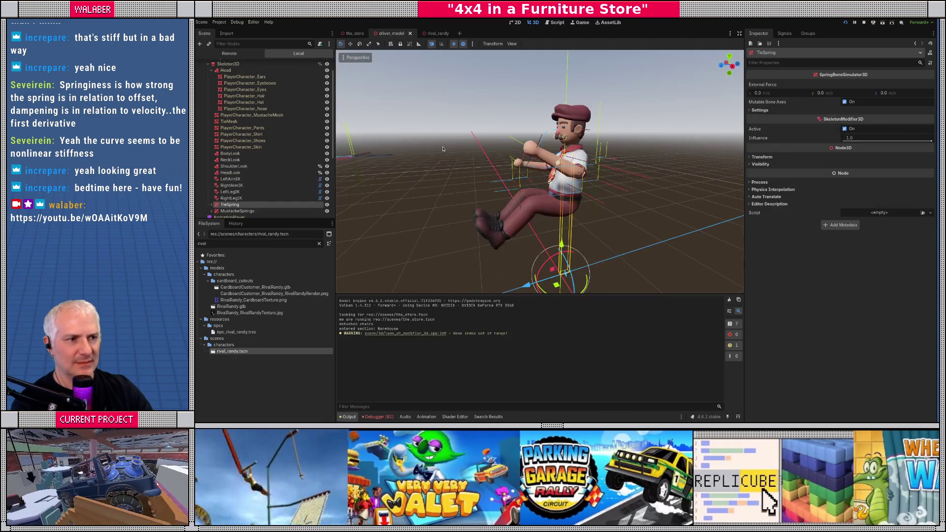
Step: Back in rival_randy, delete TieSpring together with its three collision spheres
scroll(505, 188, "up", 8)
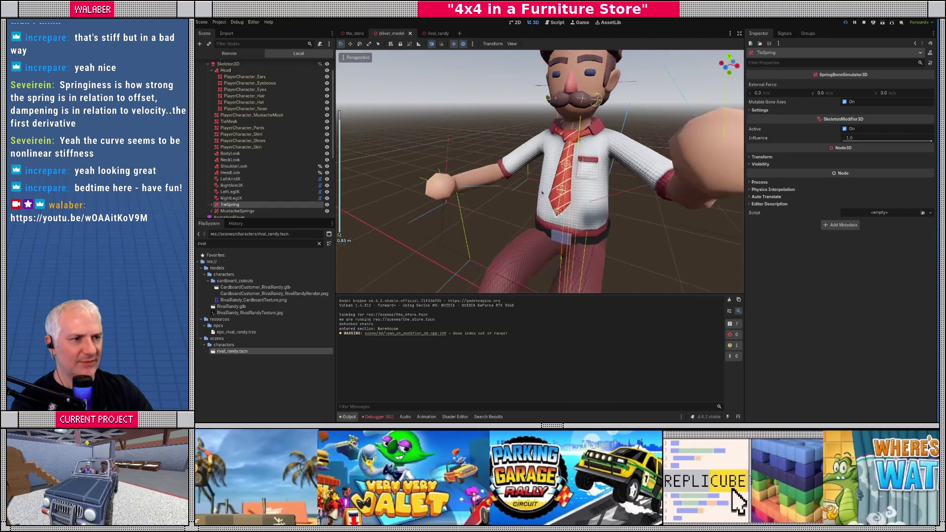
scroll(564, 166, "up", 3)
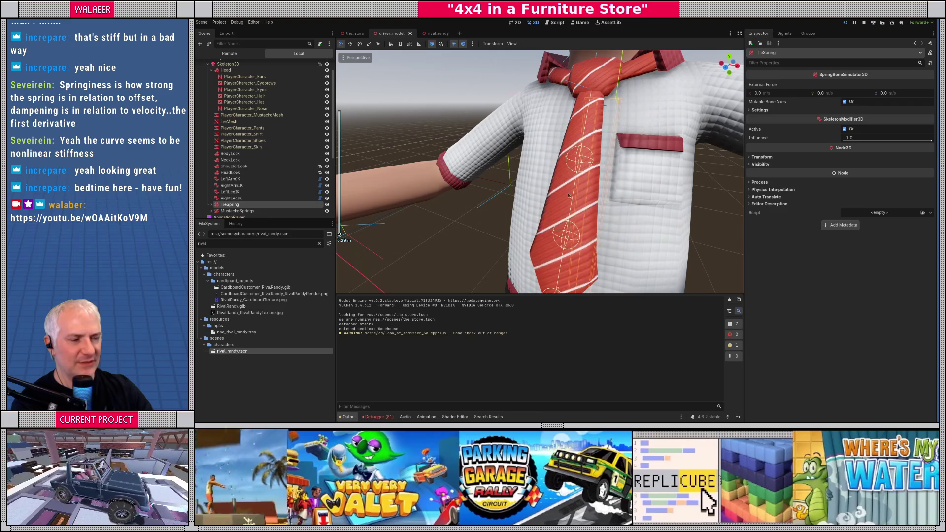
scroll(571, 191, "down", 5)
left_click(430, 33)
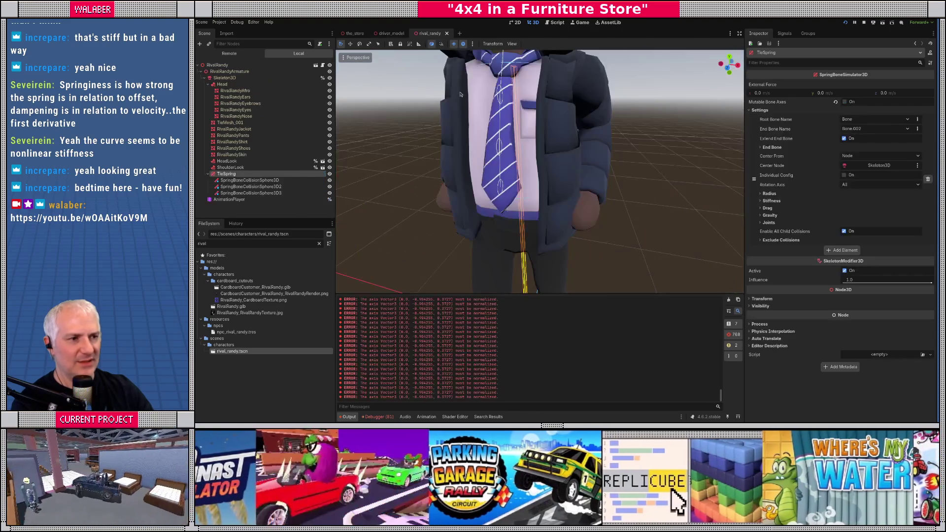
left_click_drag(515, 179, 472, 184)
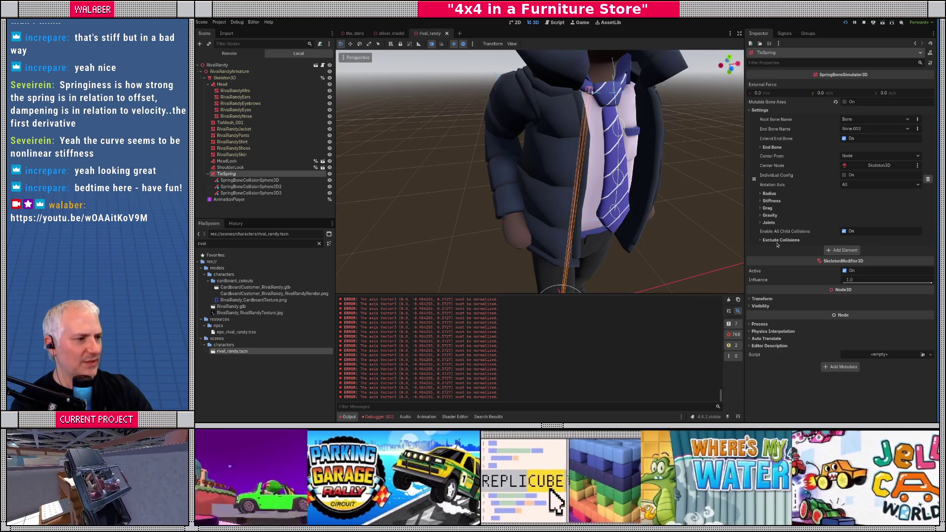
scroll(472, 192, "down", 5)
left_click(232, 180)
left_click(228, 174)
key("Delete")
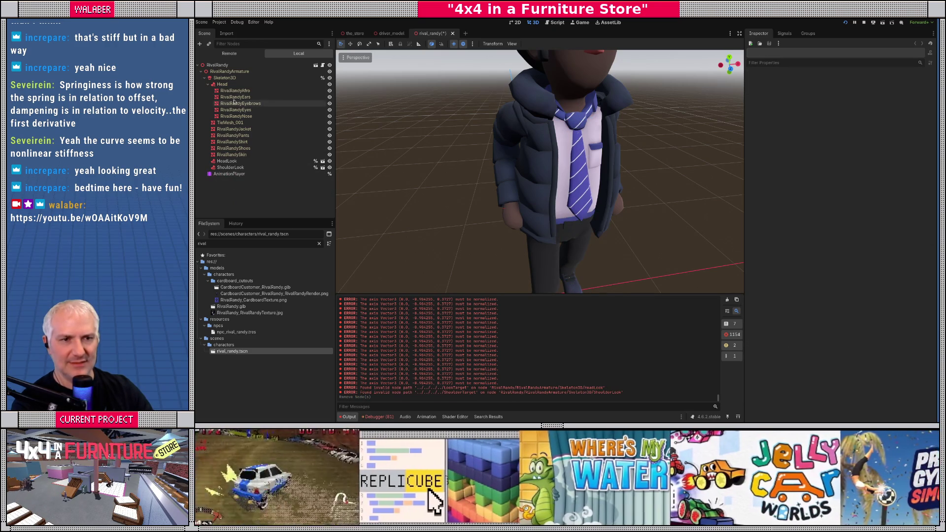
left_click(232, 78)
Step: Add a SpringBoneSimulator3D child under Randy's Skeleton3D
key("ctrl+a")
type("spring")
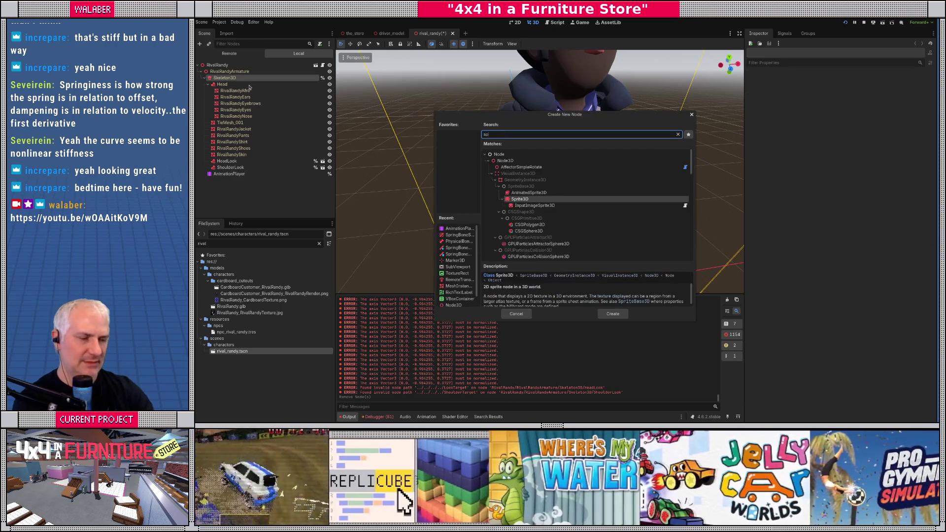
key("Down")
key("Down")
key("Down")
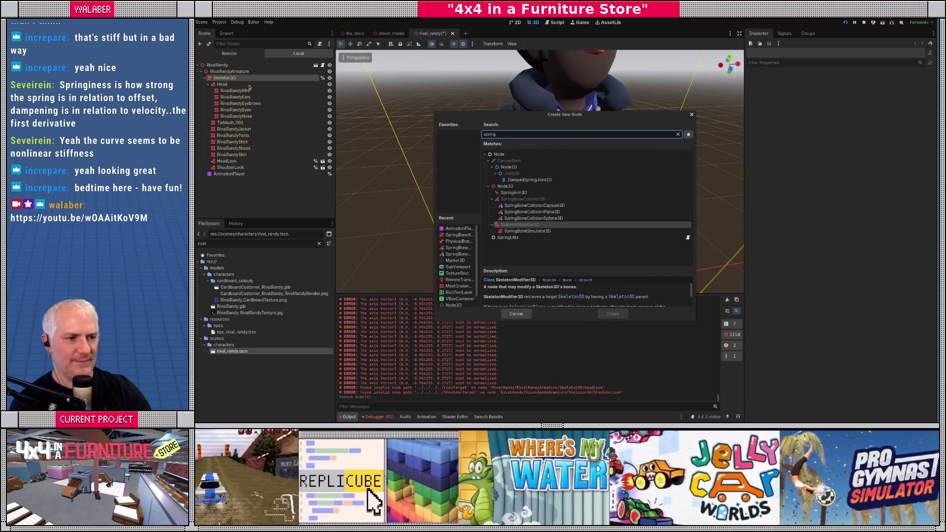
key("Return")
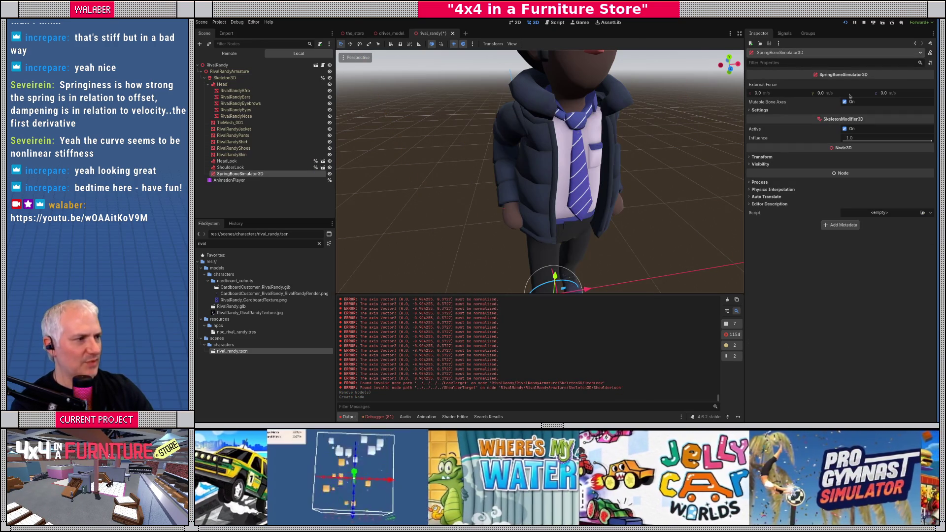
Step: Add one settings element with root bone Bone and end bone Bone.002
left_click(761, 110)
left_click(844, 121)
left_click(878, 139)
left_click(877, 129)
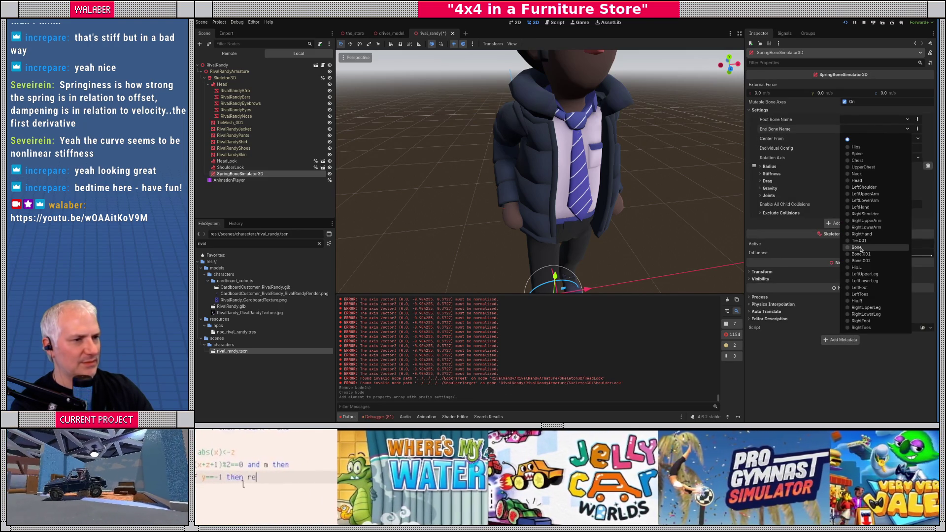
left_click(860, 249)
left_click(872, 119)
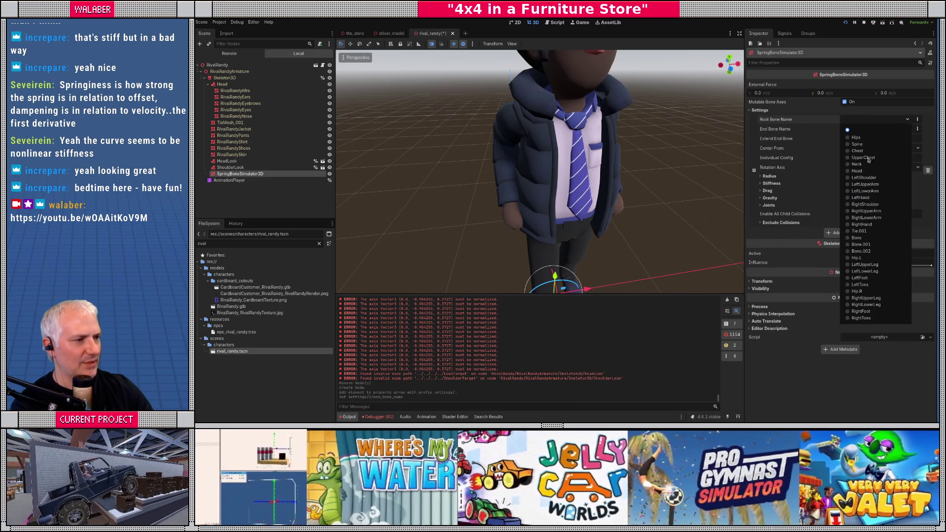
left_click(862, 237)
left_click(862, 128)
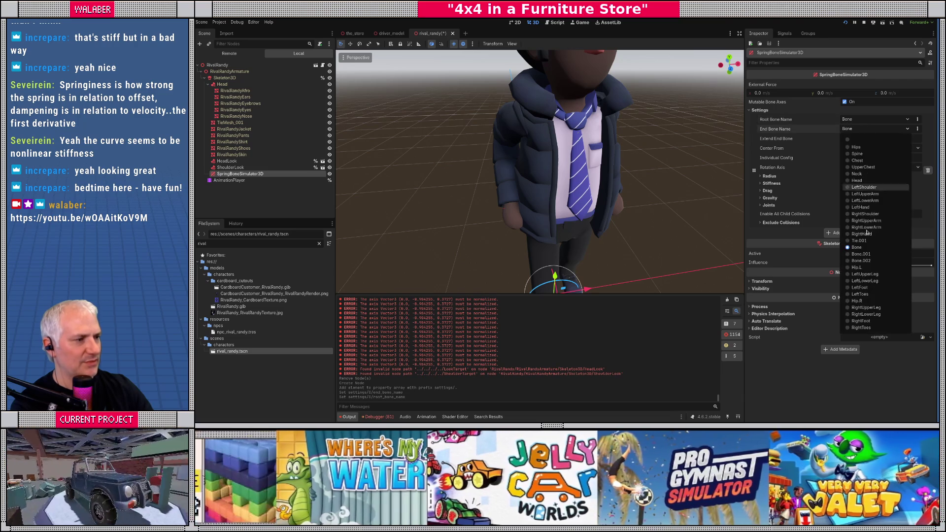
left_click(867, 254)
Step: Orbit around the armature and test an X move on it, undoing it
left_click_drag(662, 183, 462, 158)
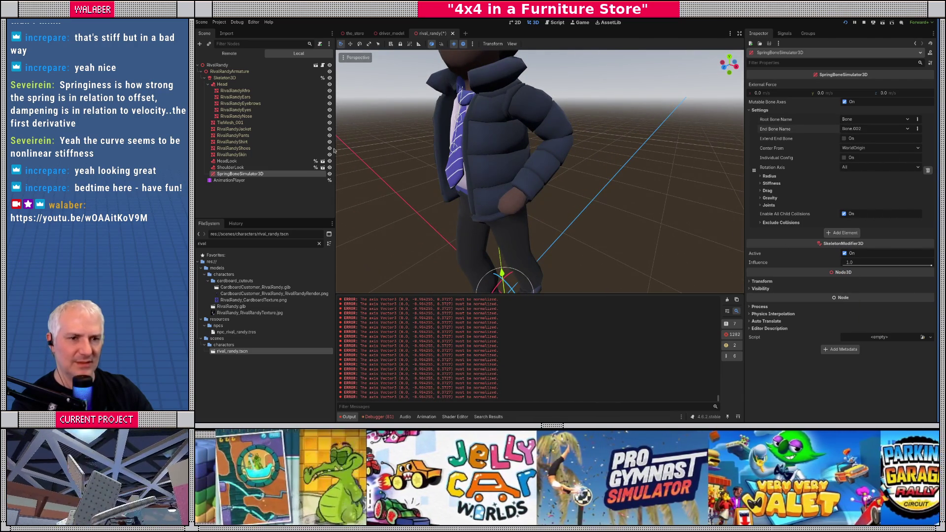
key("Up")
key("Up")
key("Up")
left_click_drag(383, 153, 524, 197)
scroll(523, 198, "down", 3)
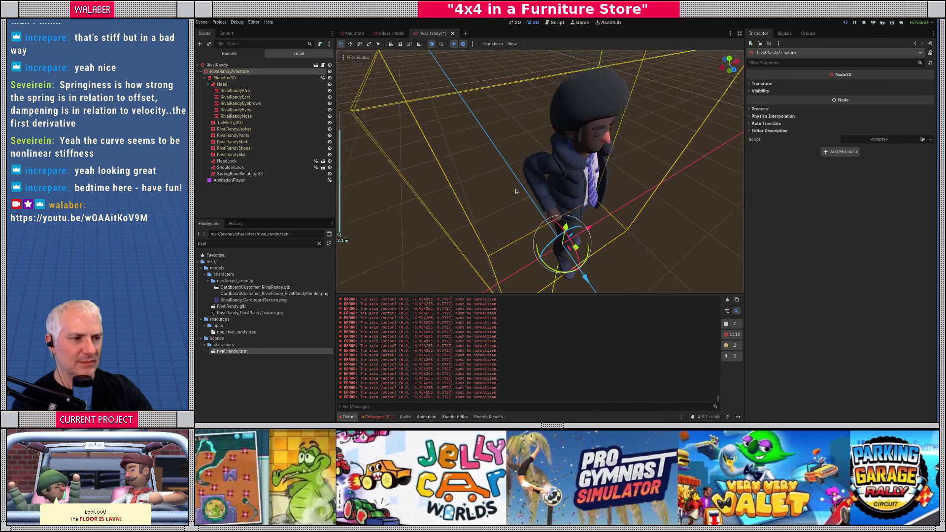
left_click_drag(586, 250, 569, 247)
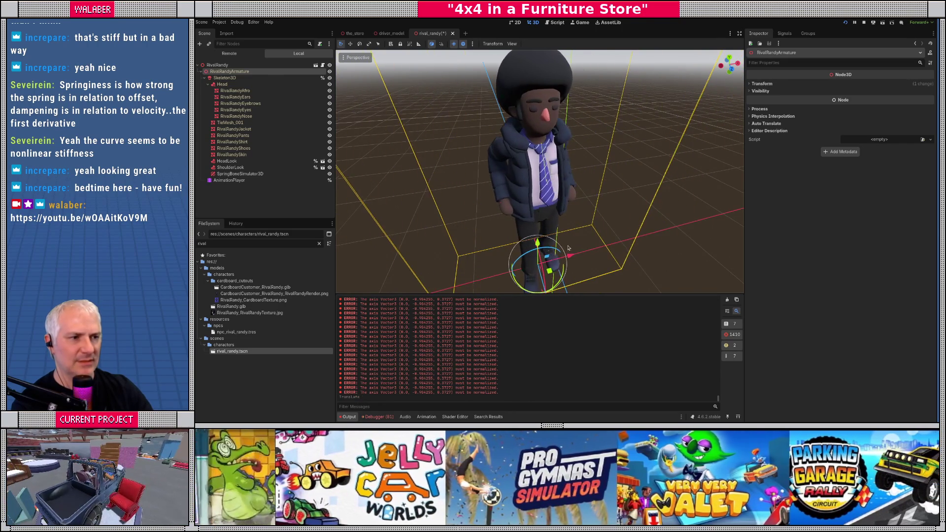
key("ctrl+z")
scroll(528, 178, "up", 10)
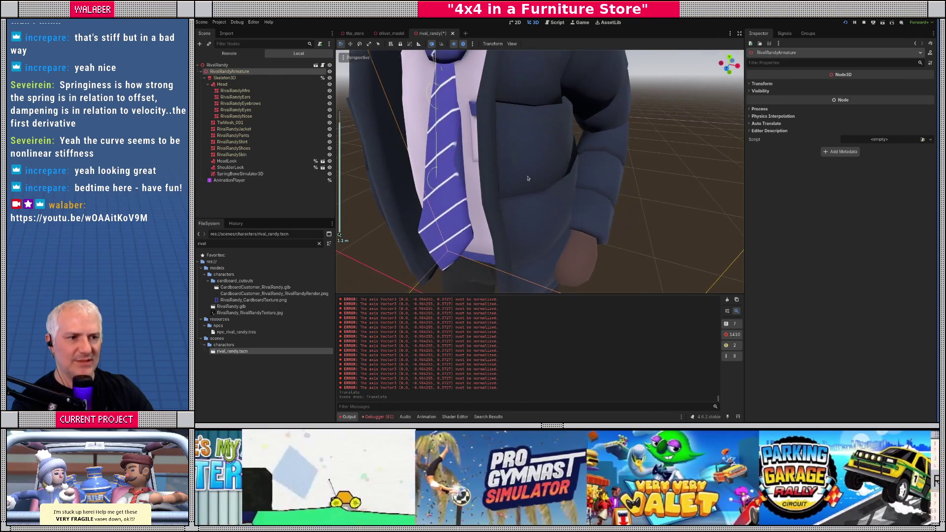
scroll(527, 178, "down", 2)
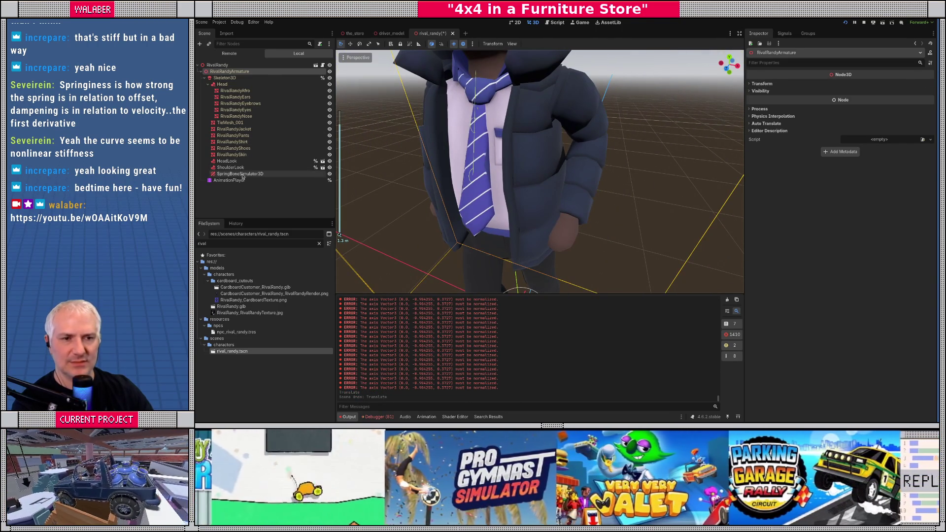
Step: Leave the simulator's rotation axis at All and its radius at 0.02
left_click(241, 174)
left_click(857, 167)
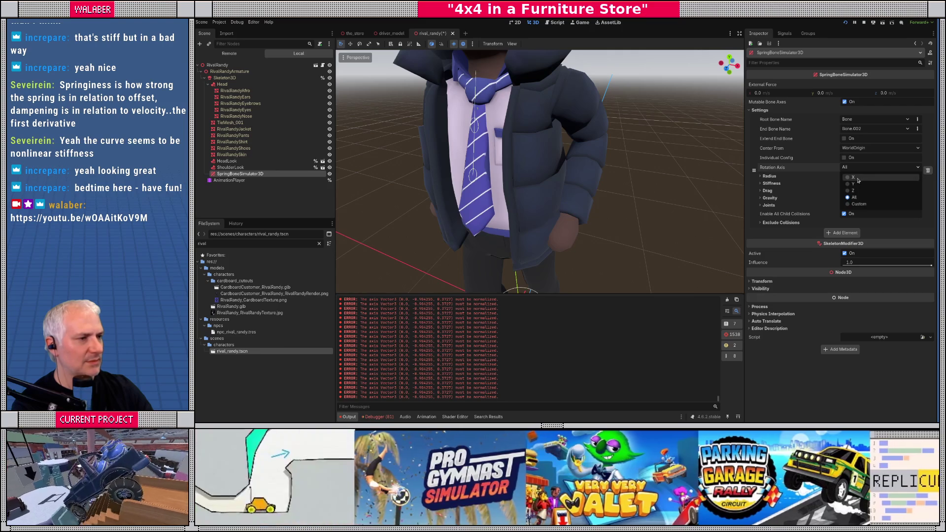
left_click(857, 177)
left_click(860, 168)
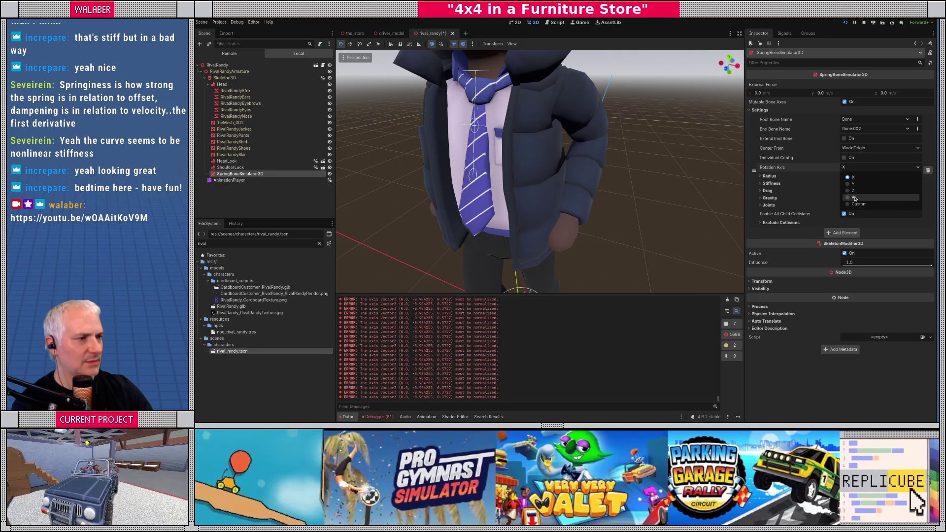
left_click(855, 197)
left_click(769, 176)
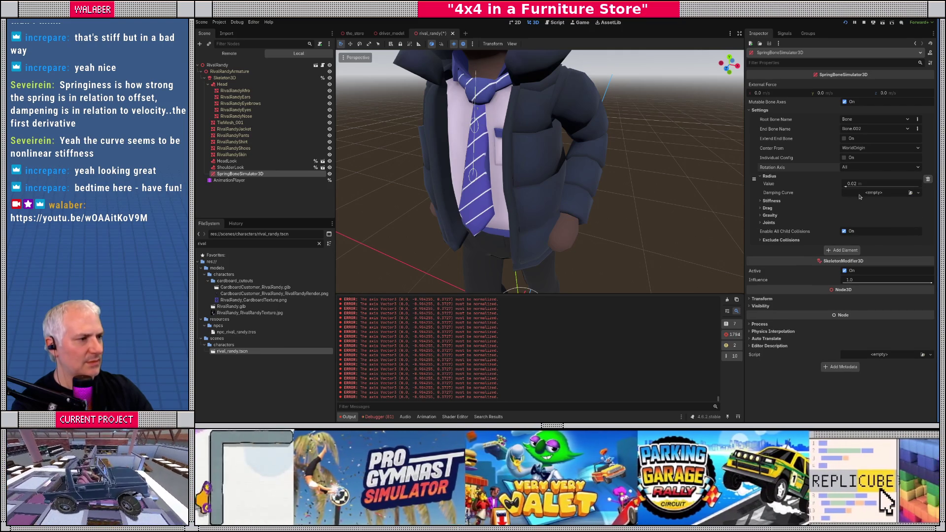
left_click_drag(846, 187, 847, 190)
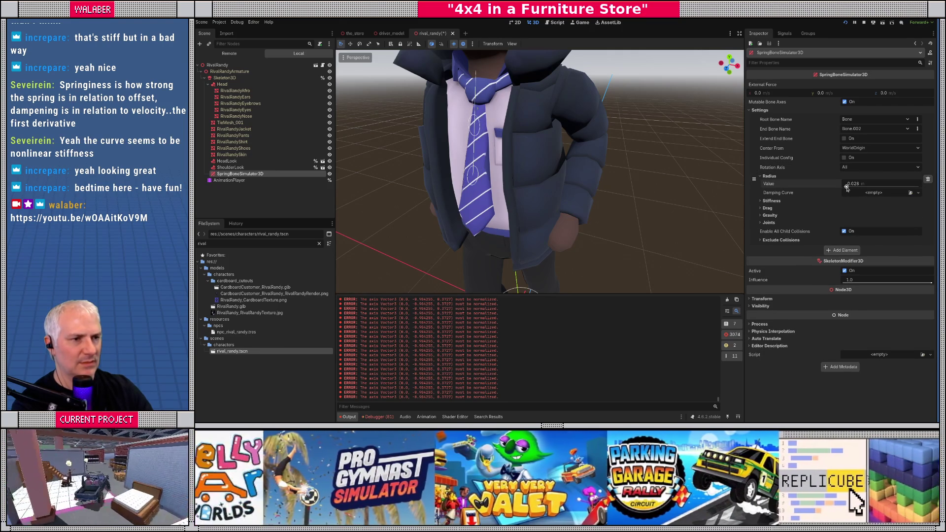
key("ctrl+z")
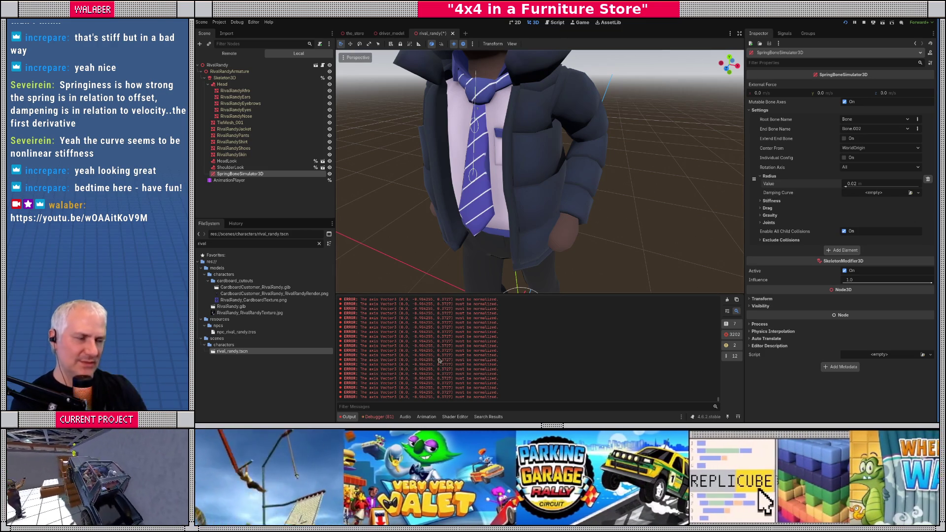
Step: Set the simulator's root bone to Bone.001 after briefly trying Tie.001
left_click(860, 120)
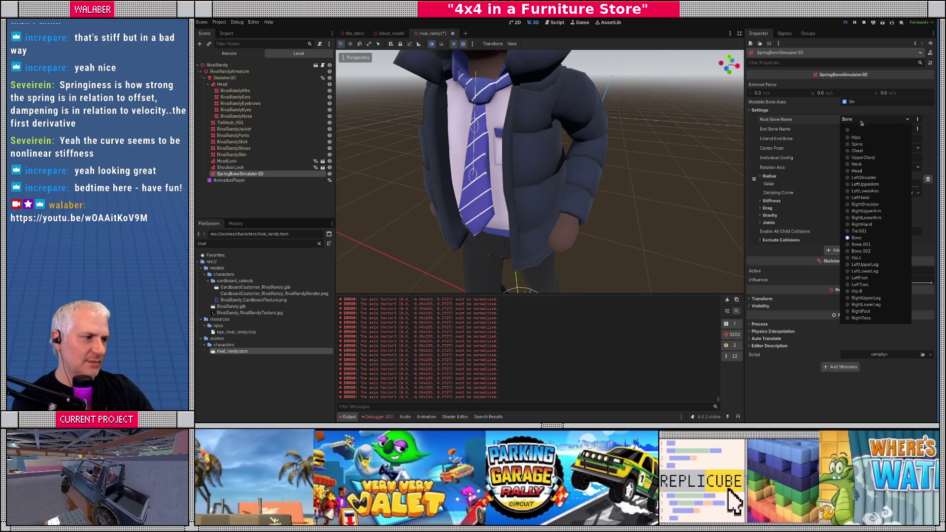
left_click(869, 231)
mouse_move(578, 171)
left_mouse_down()
mouse_move(562, 163)
mouse_move(572, 178)
mouse_move(590, 170)
mouse_move(578, 170)
left_mouse_up()
left_click(862, 128)
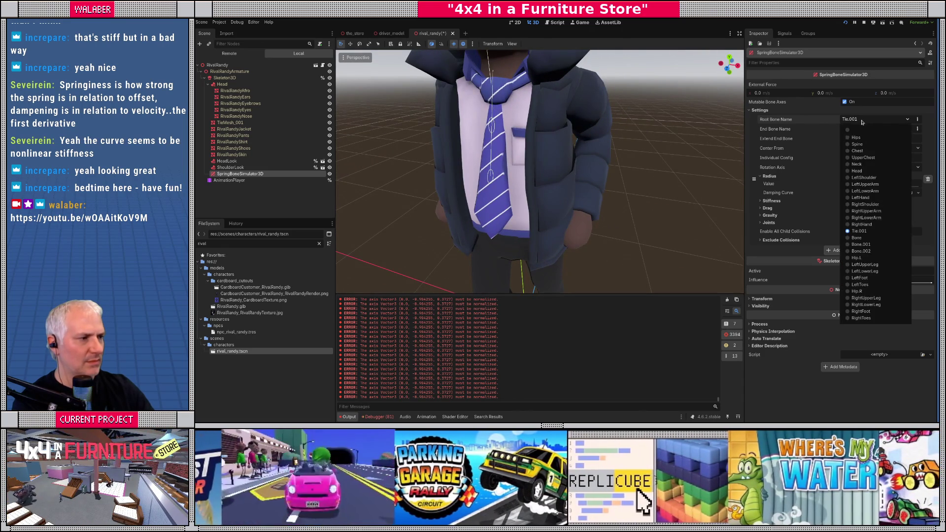
left_click(857, 245)
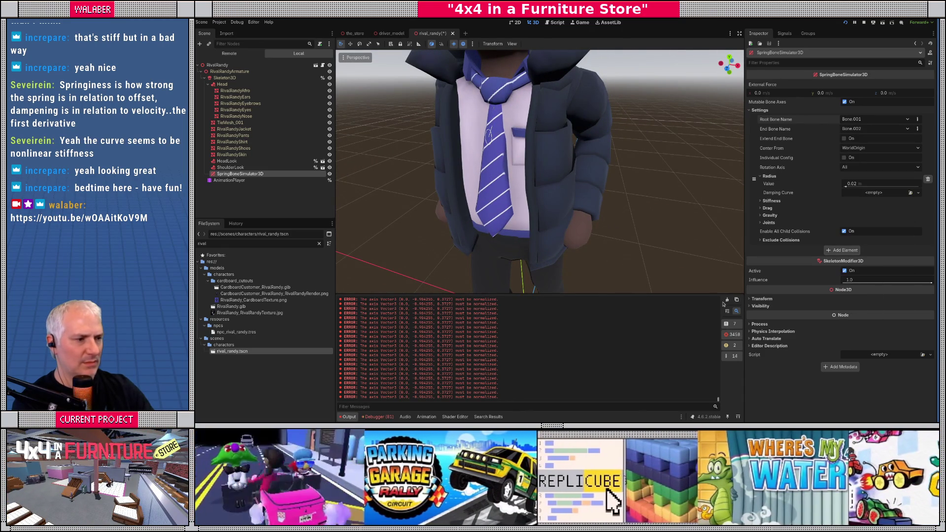
left_click(727, 299)
left_click(229, 72)
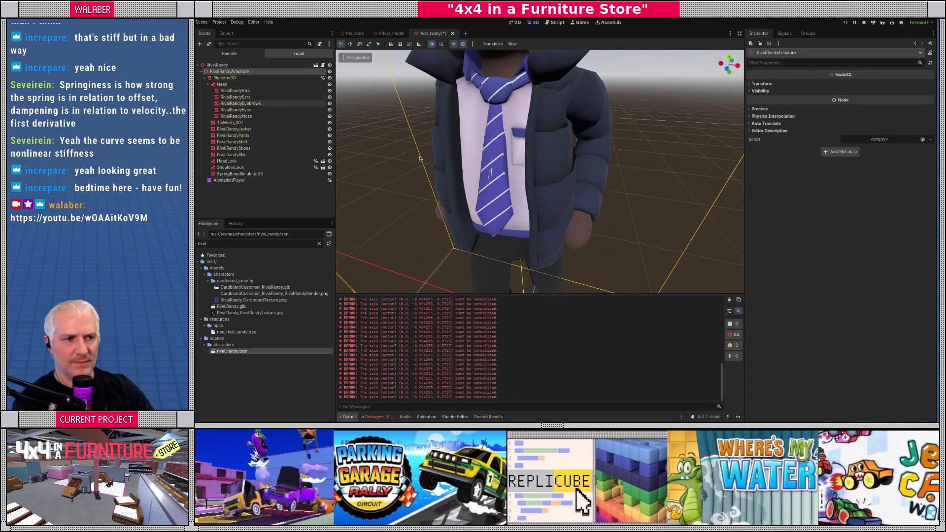
Step: Rename the SpringBoneSimulator3D node to Tie
key("f")
left_click_drag(567, 261, 570, 261)
key("ctrl+z")
scroll(537, 222, "up", 3)
left_click(237, 174)
key("F2")
type("Tie")
key("Return")
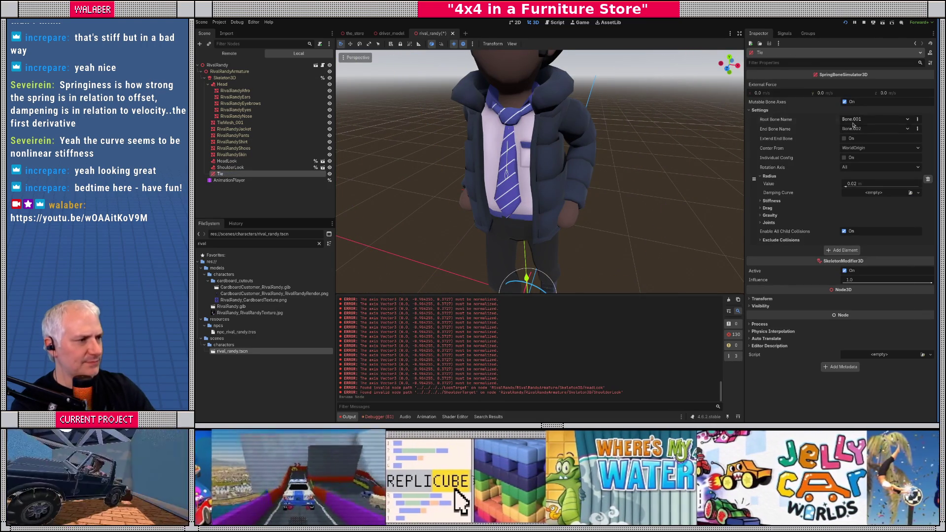
Step: Set Tie's root bone back to Bone, then return to the driver_model scene
left_click(853, 121)
left_click(874, 238)
scroll(407, 163, "down", 1)
scroll(406, 163, "up", 4)
left_click(445, 210)
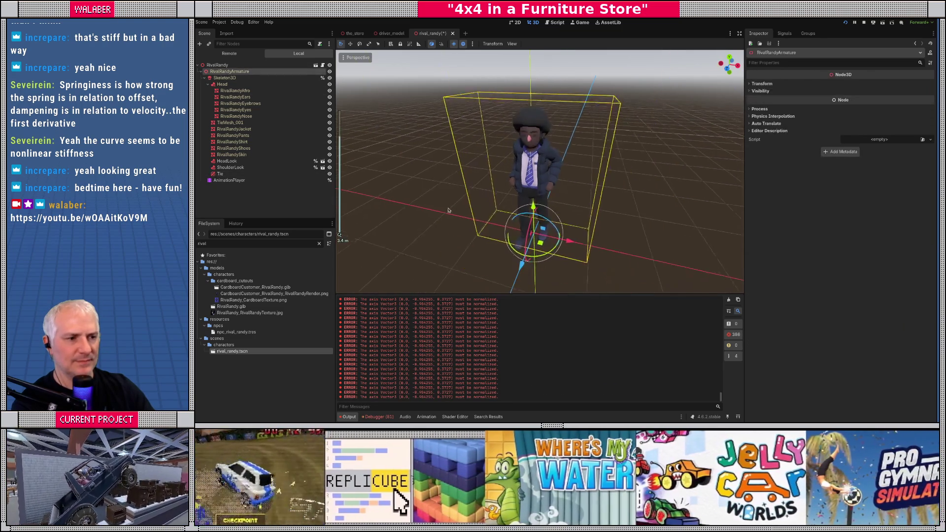
scroll(445, 210, "up", 2)
mouse_move(569, 257)
left_mouse_down()
mouse_move(560, 263)
mouse_move(574, 264)
mouse_move(559, 256)
left_mouse_up()
key("ctrl+z")
scroll(541, 197, "up", 4)
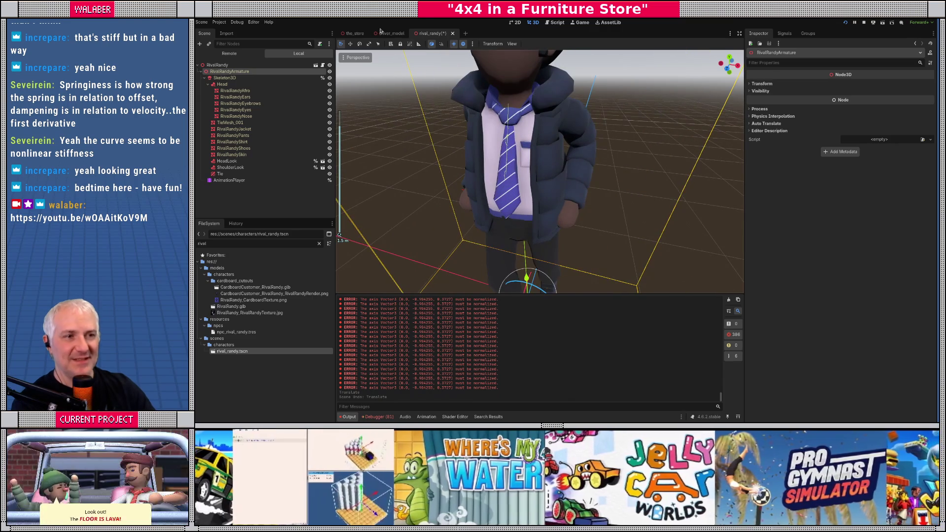
left_click(394, 34)
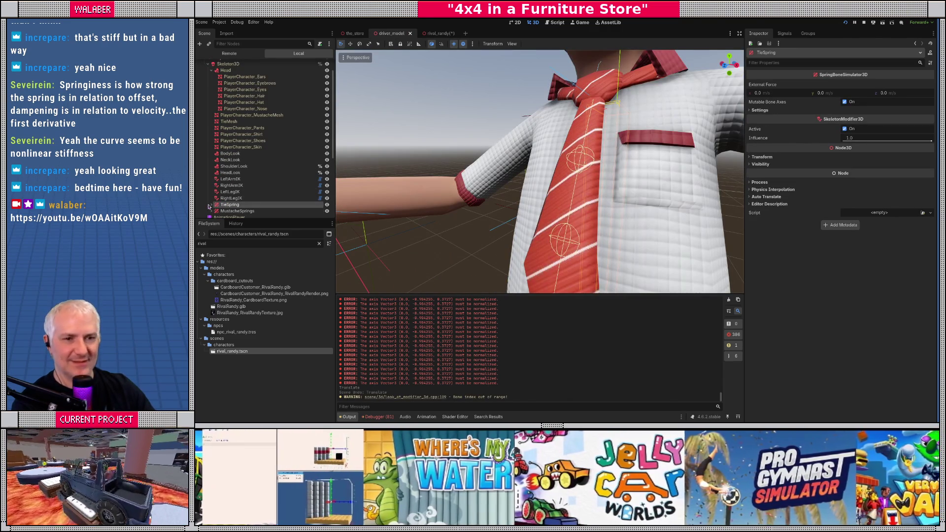
Step: Review the driver TieSpring's radius, stiffness, drag and gravity values, then return to rival_randy
left_click(760, 110)
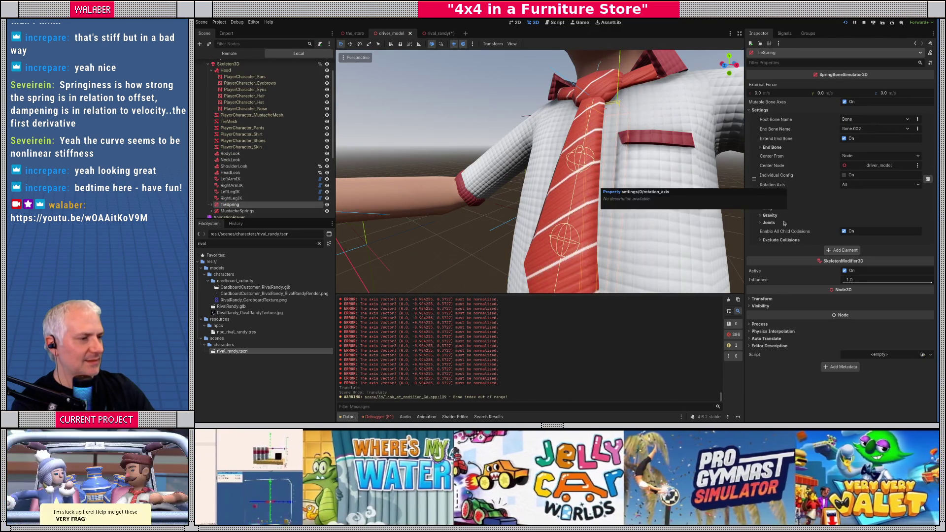
left_click(769, 193)
left_click(769, 217)
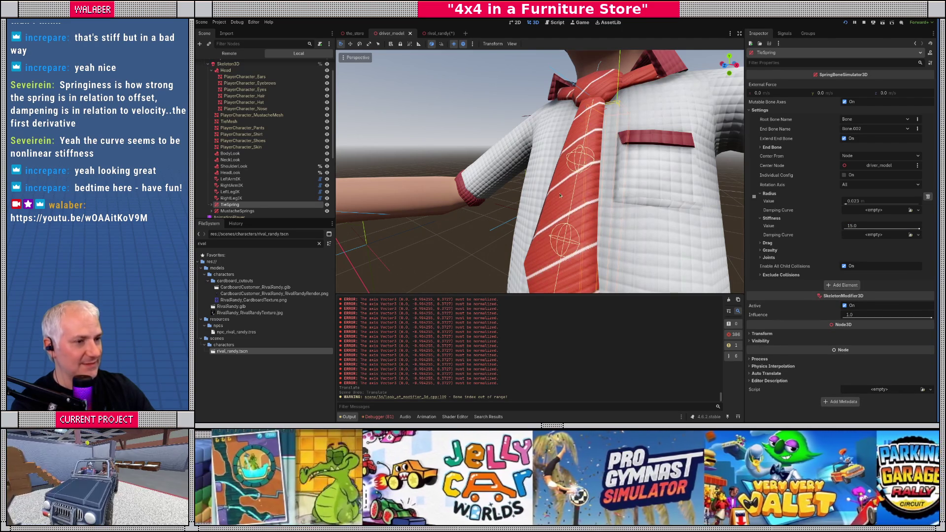
scroll(560, 195, "down", 6)
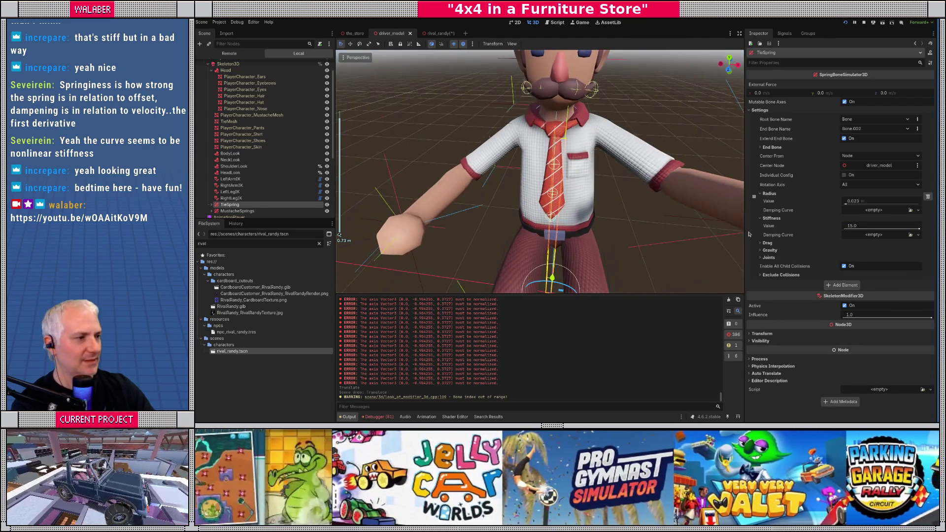
left_click(775, 243)
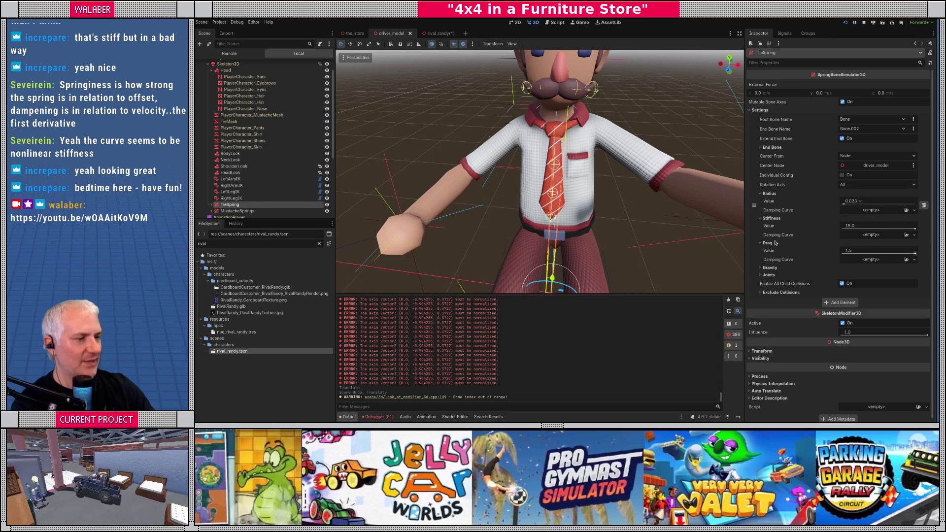
scroll(390, 188, "down", 5)
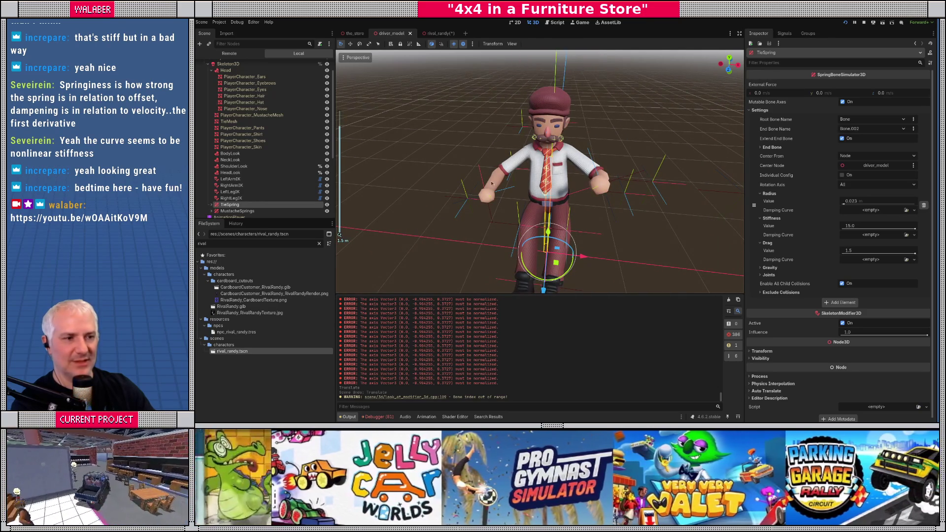
left_click(770, 268)
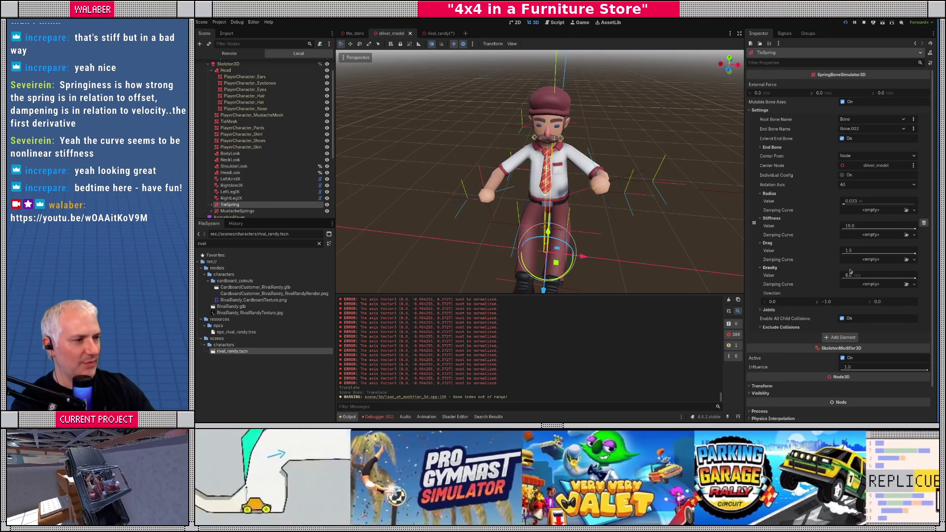
left_click(438, 33)
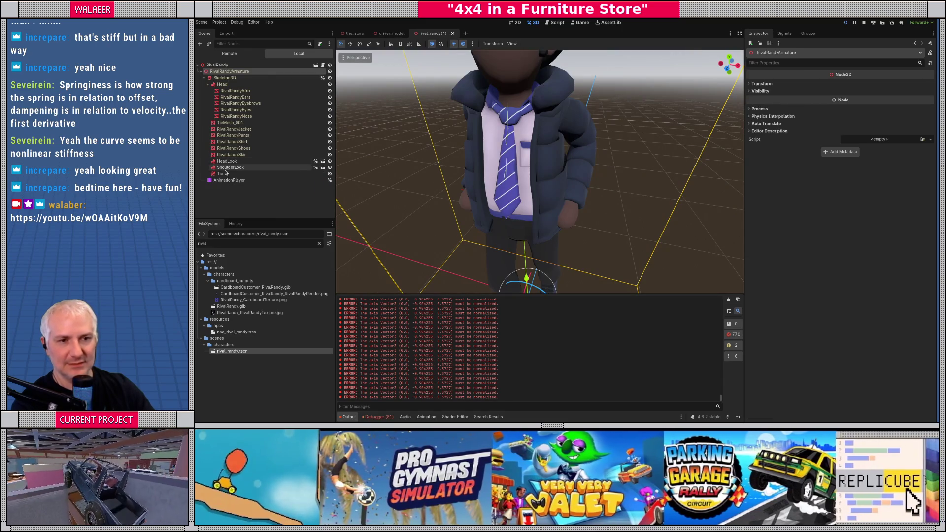
Step: Give the Tie spring stiffness 15.0, drag 1.5 and gravity 8.0 m/s
left_click(221, 173)
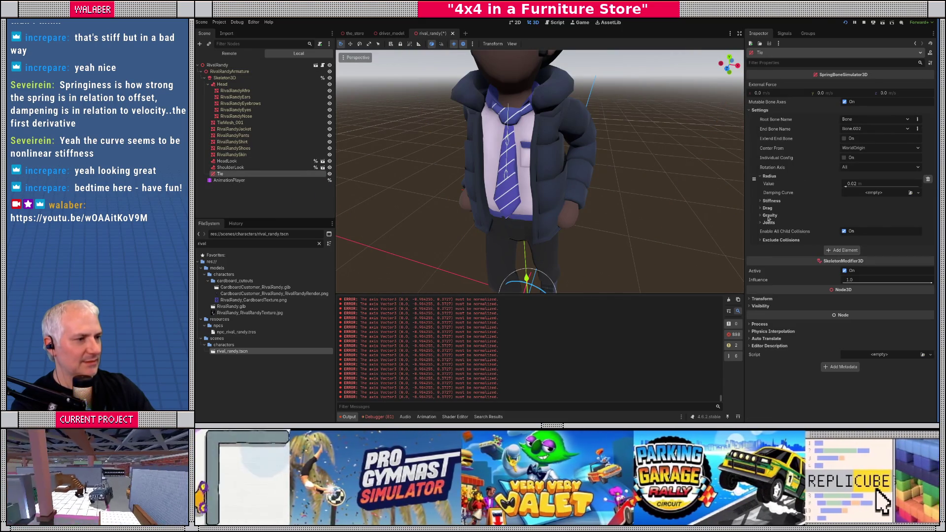
left_click(766, 216)
left_click(767, 208)
left_click(769, 201)
left_click(852, 209)
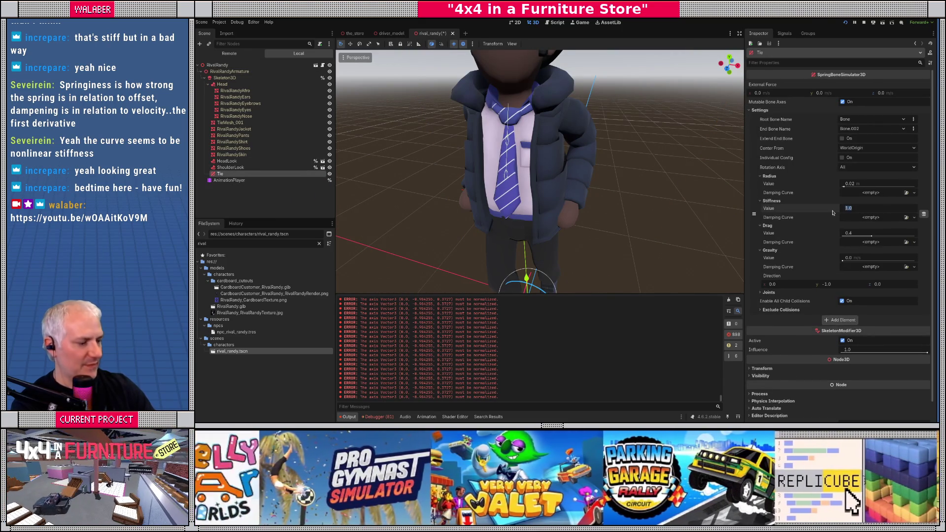
key("Return")
left_click(860, 233)
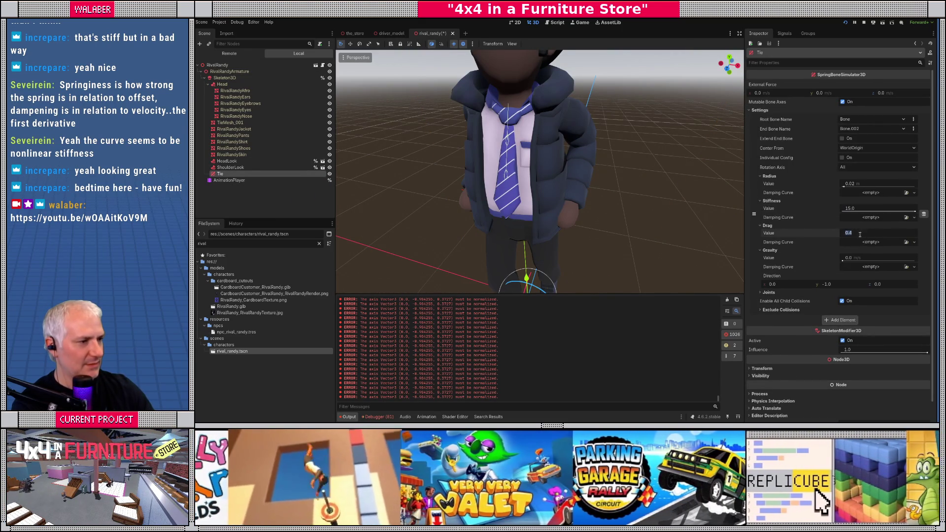
type("1")
key("Return")
left_click(856, 256)
key("Return")
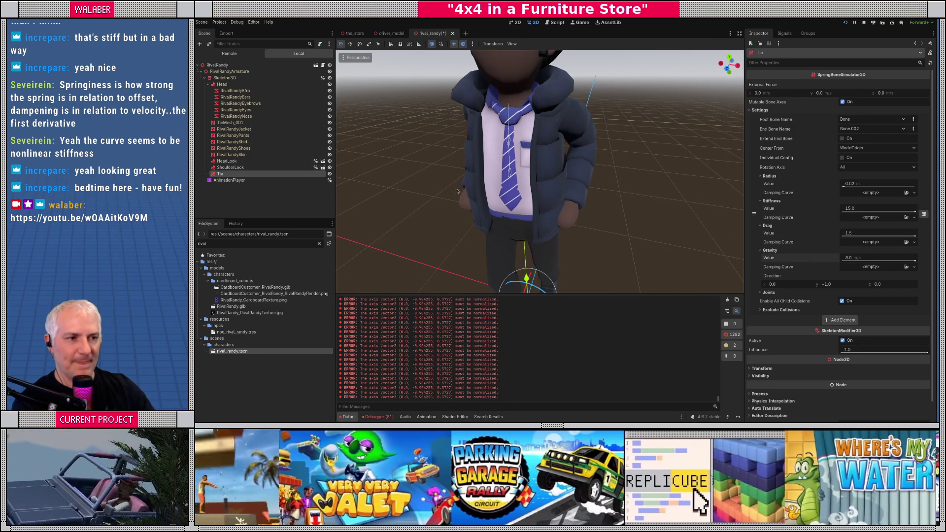
left_click_drag(382, 91, 435, 185)
Step: Add a SpringBoneCollisionCapsule3D child under rival_randy's Tie node
right_click(238, 175)
left_click(258, 180)
type("spring")
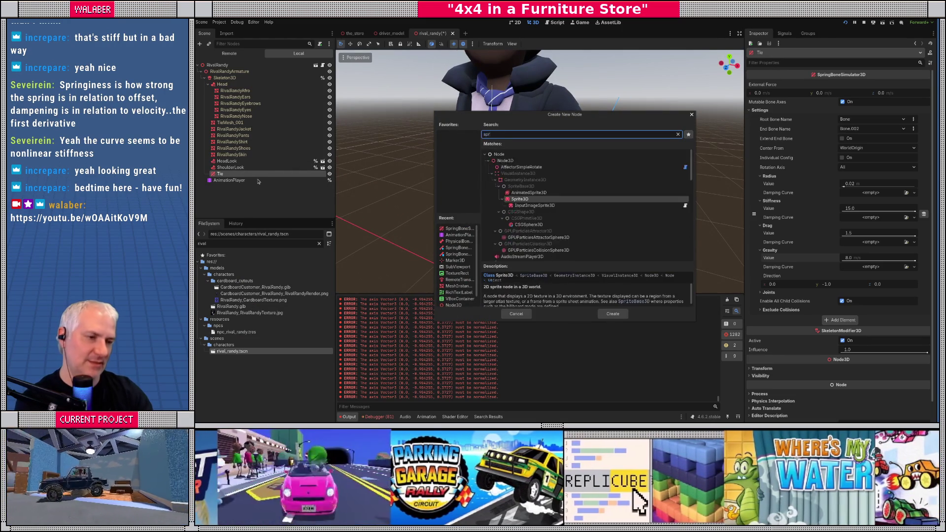
key("Down")
key("Down")
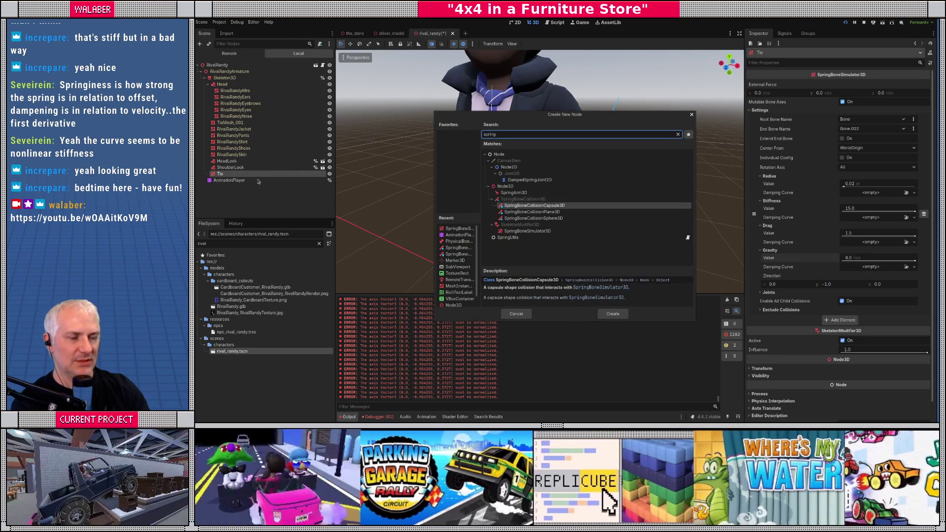
key("Return")
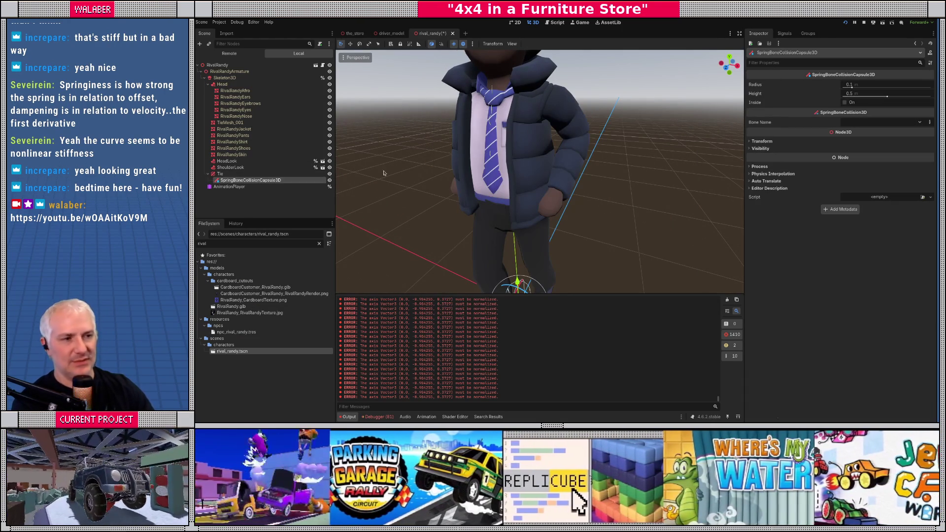
left_click(864, 123)
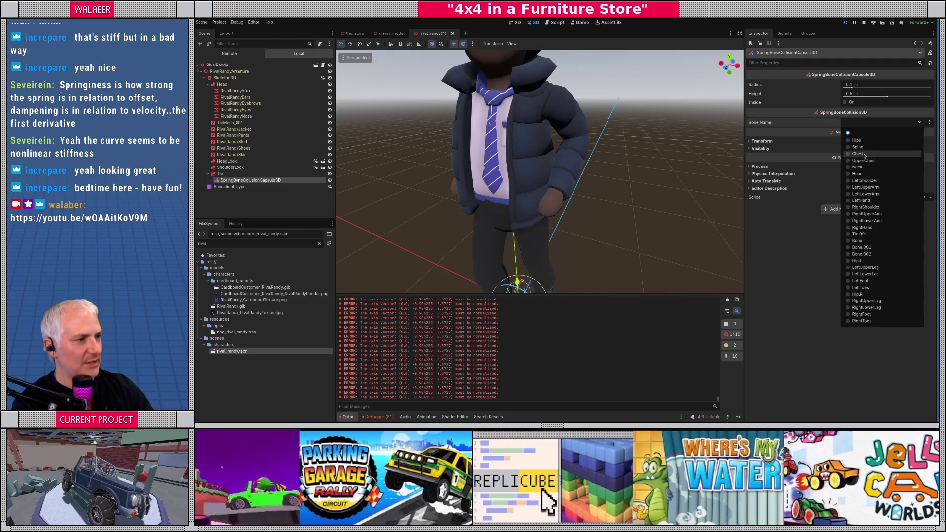
Step: Bind the collision capsule to the UpperChest bone, after trying Spine and Chest
left_click(861, 147)
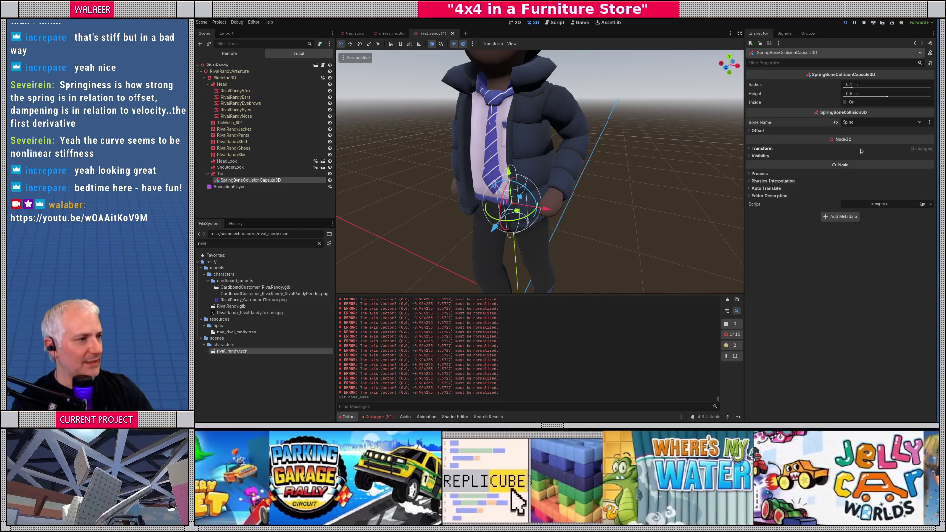
left_click(864, 124)
left_click(859, 156)
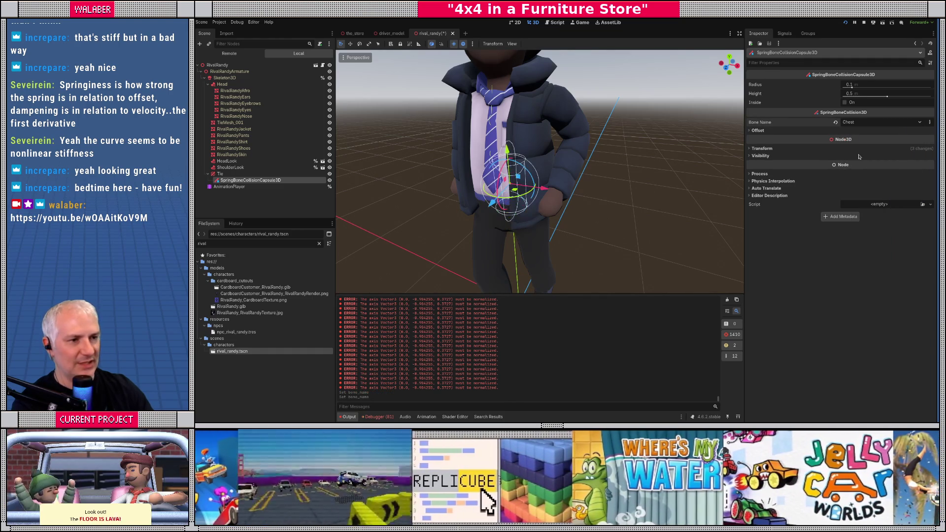
left_click_drag(642, 172, 586, 173)
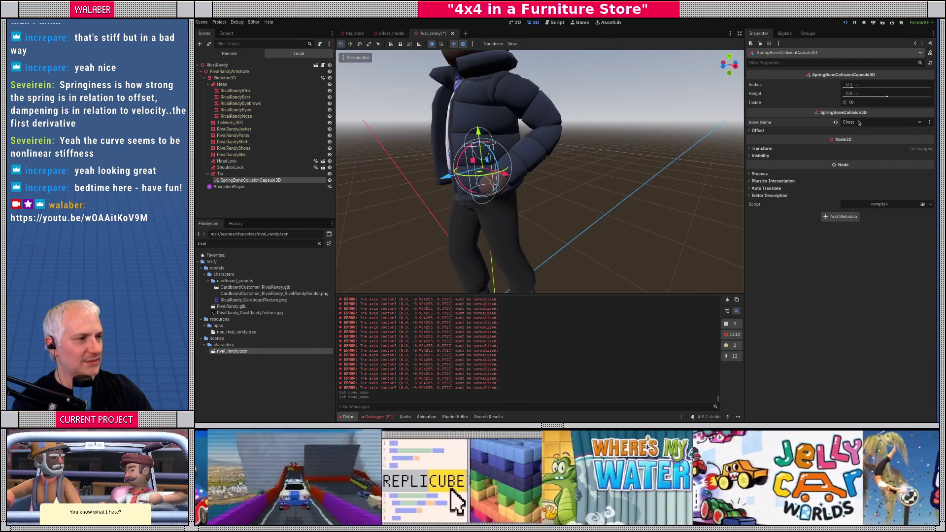
left_click(864, 122)
scroll(568, 154, "up", 5)
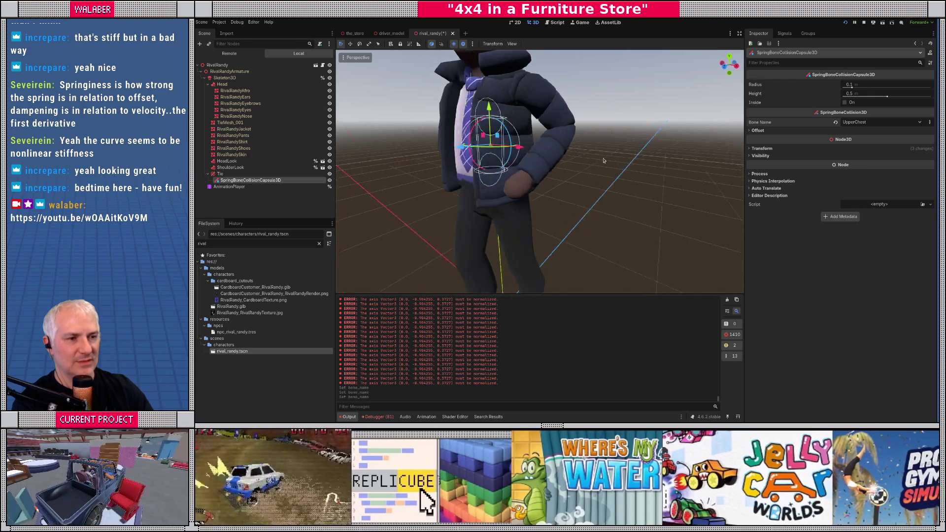
scroll(568, 153, "down", 5)
left_click_drag(568, 153, 787, 124)
Step: Size the capsule to radius 0.148 and height 0.602, tilt its rotation offset, and save
left_click_drag(851, 87, 856, 87)
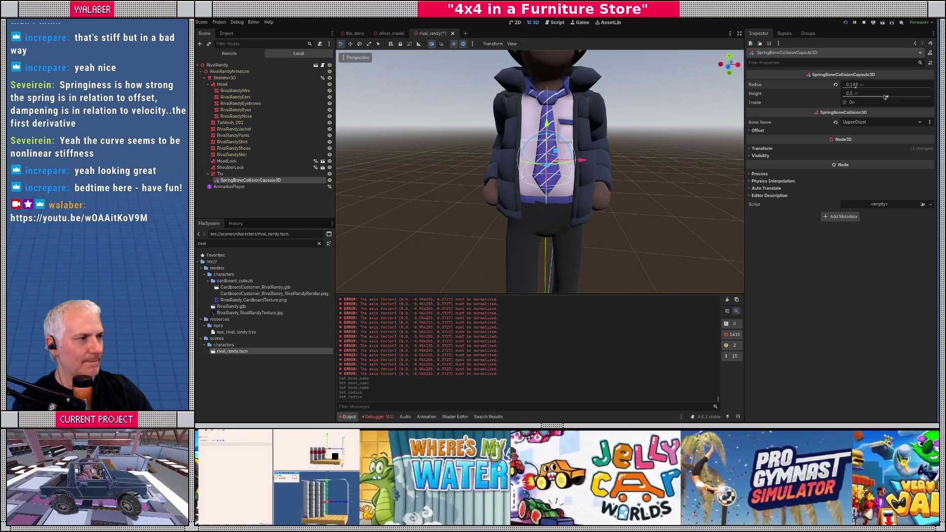
left_click_drag(887, 97, 901, 96)
left_click_drag(585, 162, 765, 113)
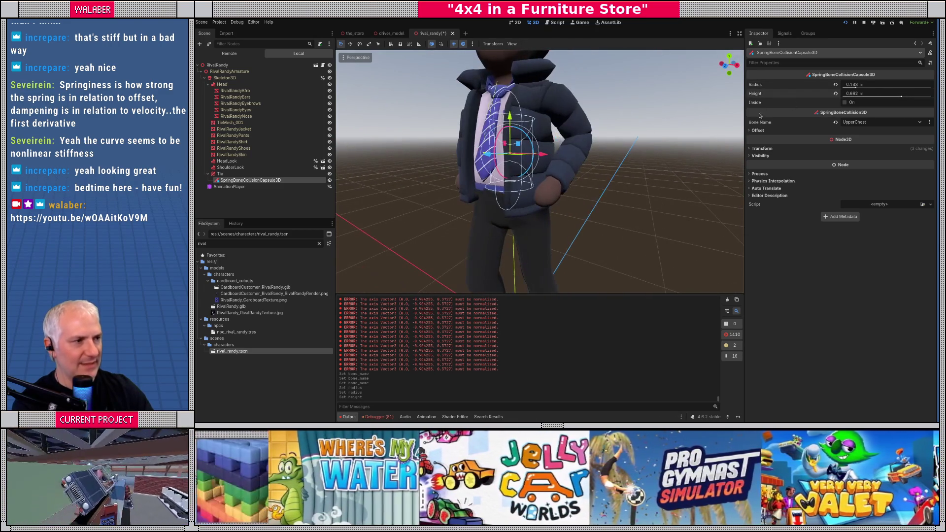
left_click(752, 131)
left_click_drag(764, 166, 744, 166)
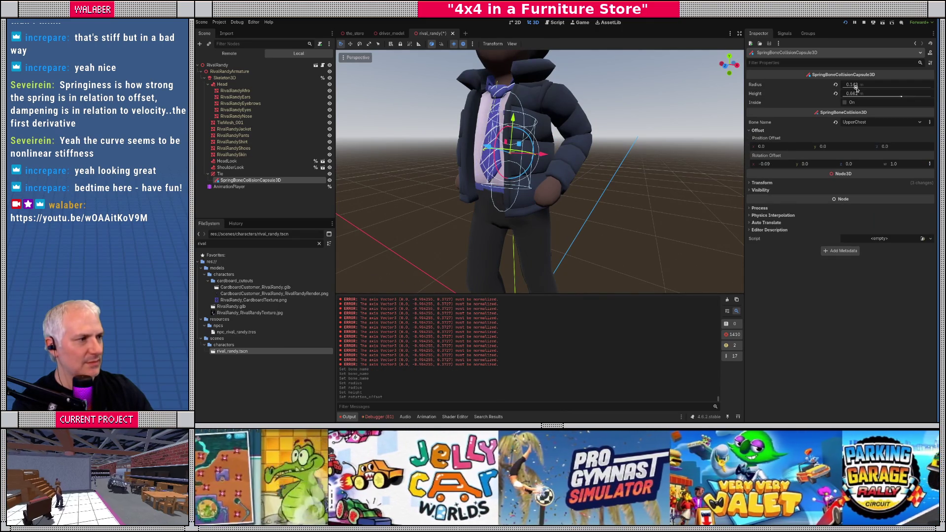
left_click_drag(856, 88, 854, 87)
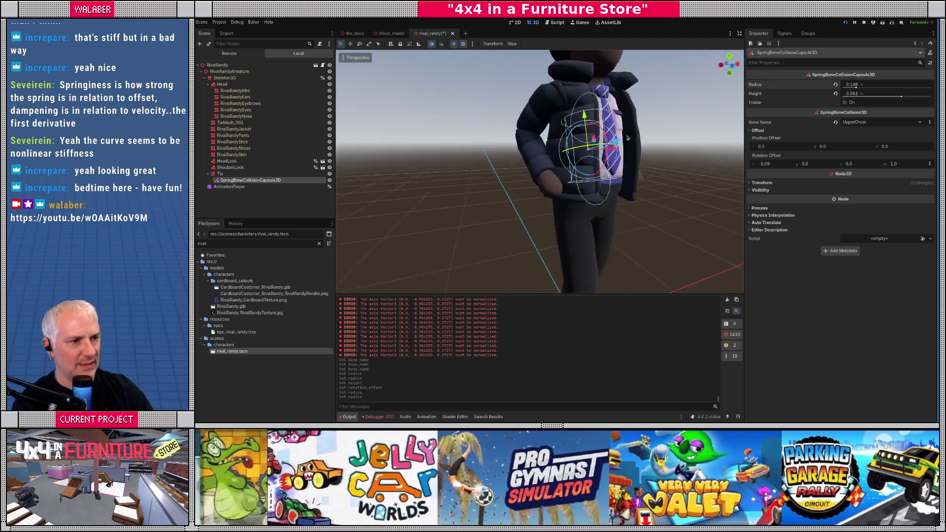
left_click_drag(560, 133, 647, 143)
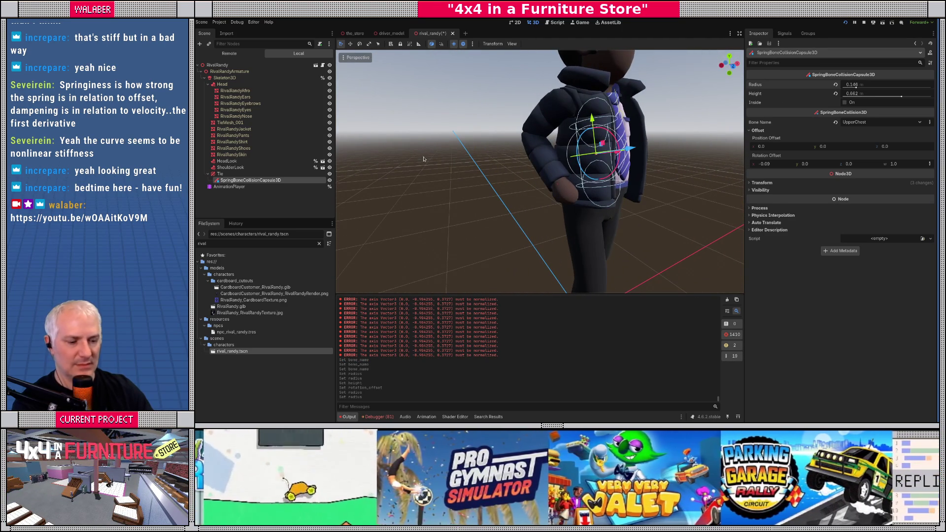
key("ctrl+s")
Step: Frame the capsule in view, stop the old game run, and start a fresh playtest
left_click_drag(462, 167, 475, 177)
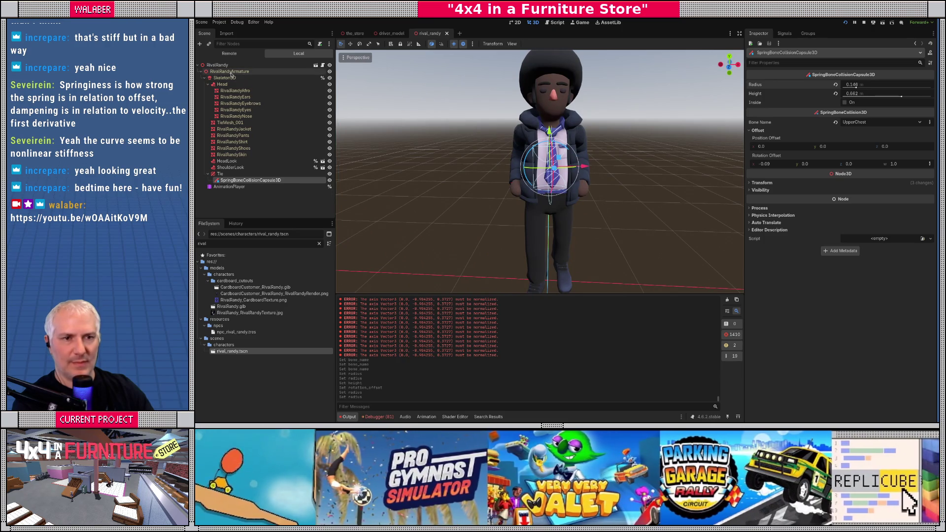
key("f")
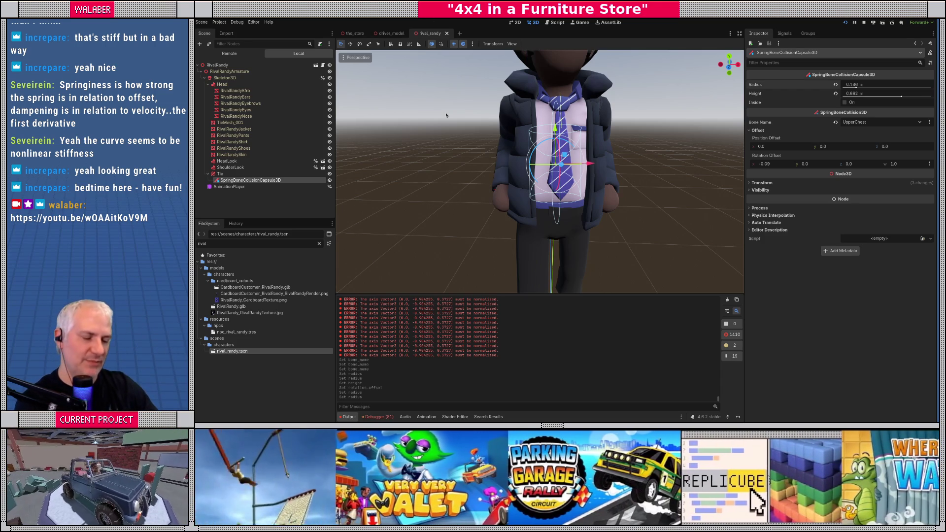
key("F8")
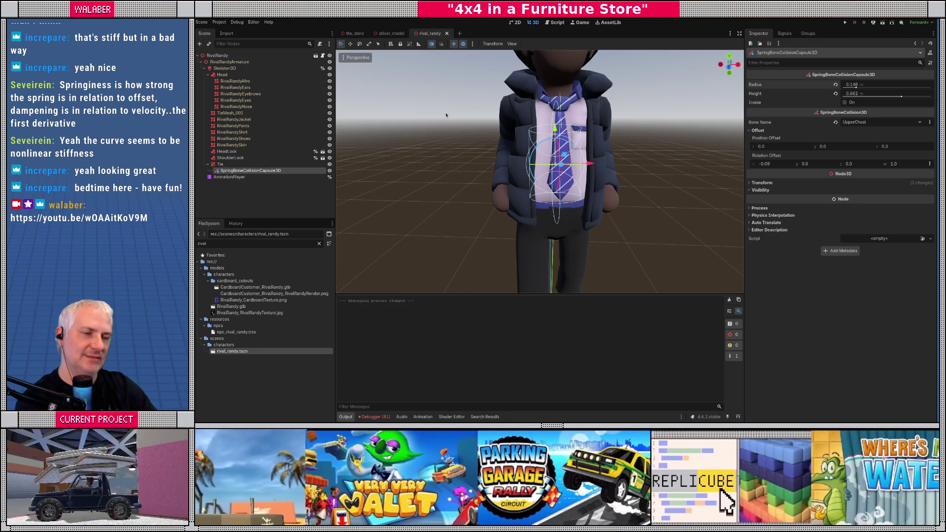
key("F5")
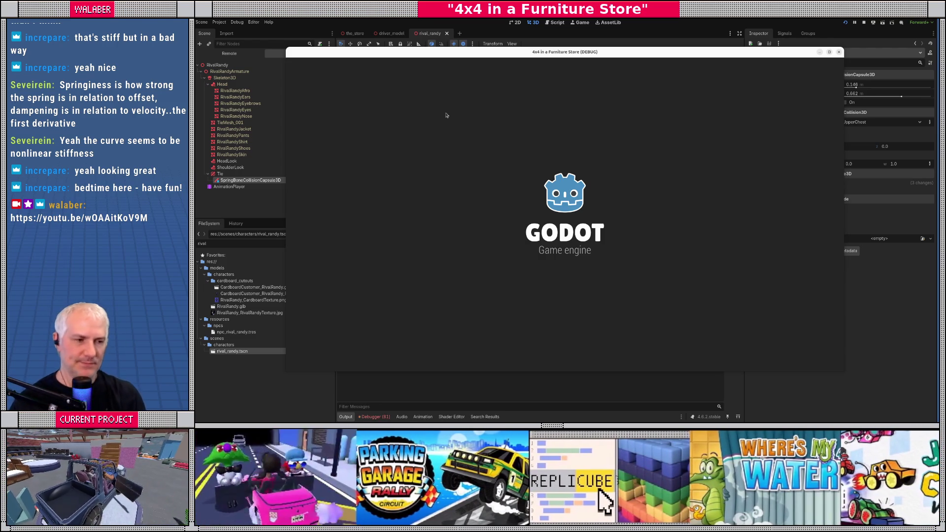
Step: Play past the intro into the Get Products mission, then quit the game
key("Return")
key("Return")
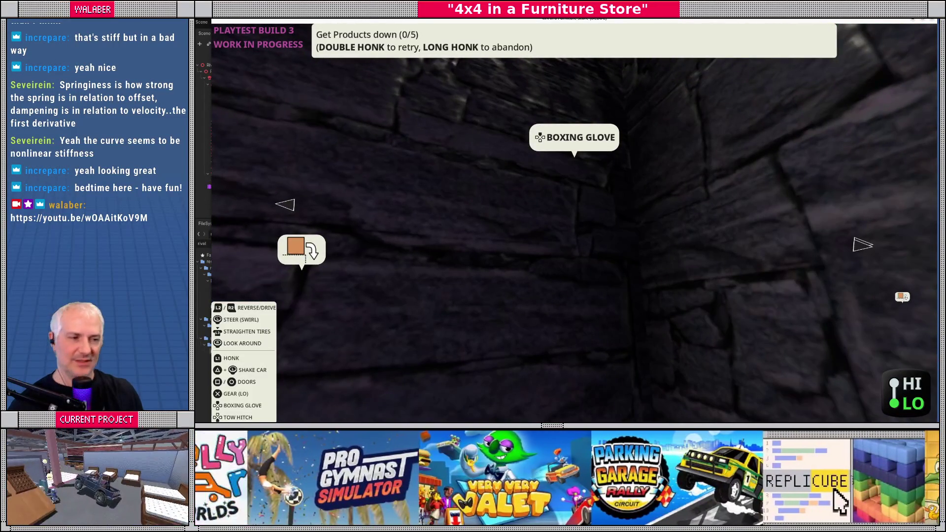
key("Escape")
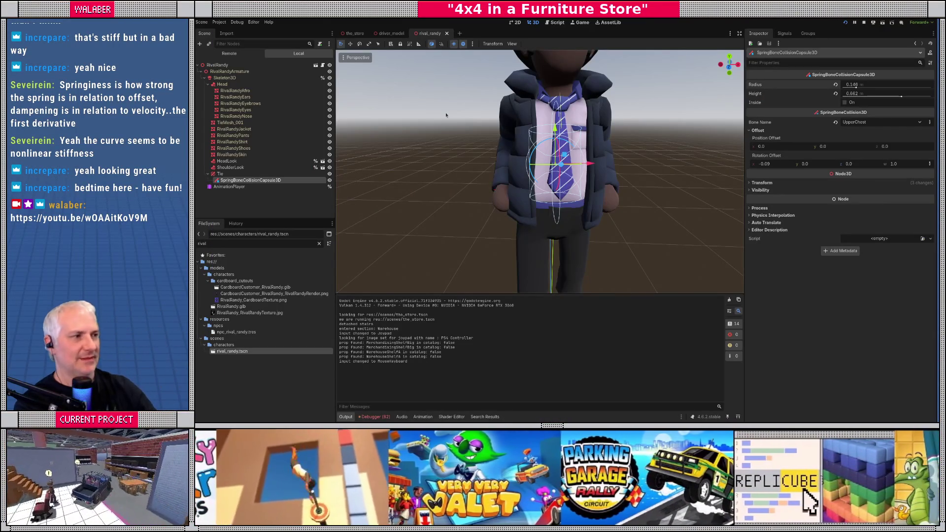
Step: Set driver_model's TieSpring Center From to WorldOrigin and relaunch the game
left_click(236, 175)
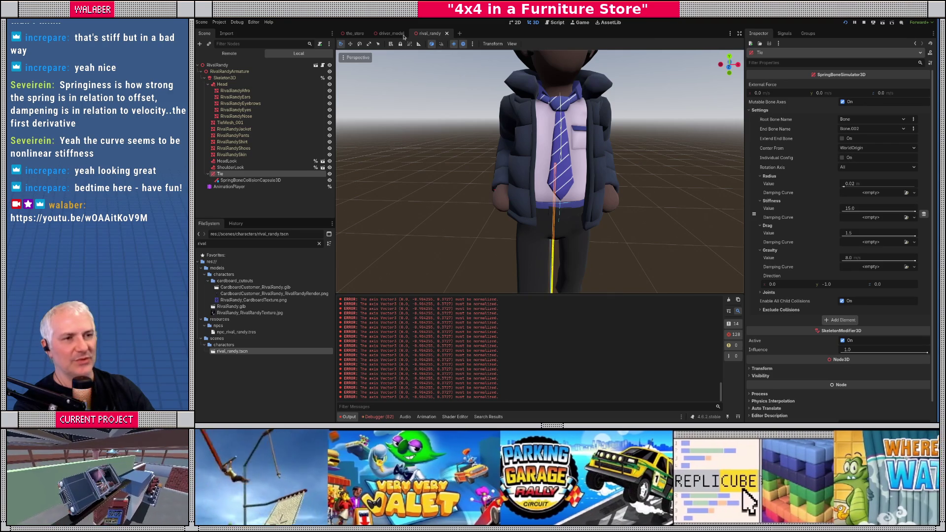
left_click(390, 33)
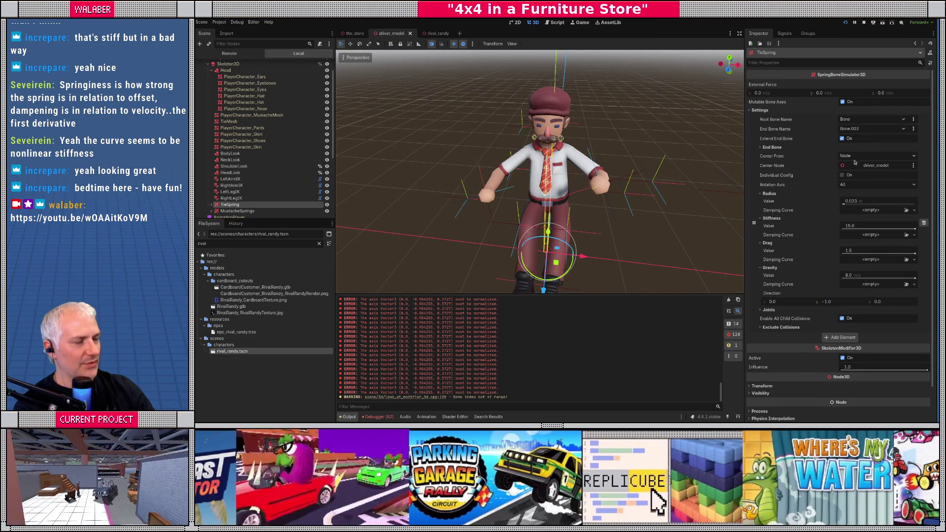
left_click(849, 155)
left_click(849, 162)
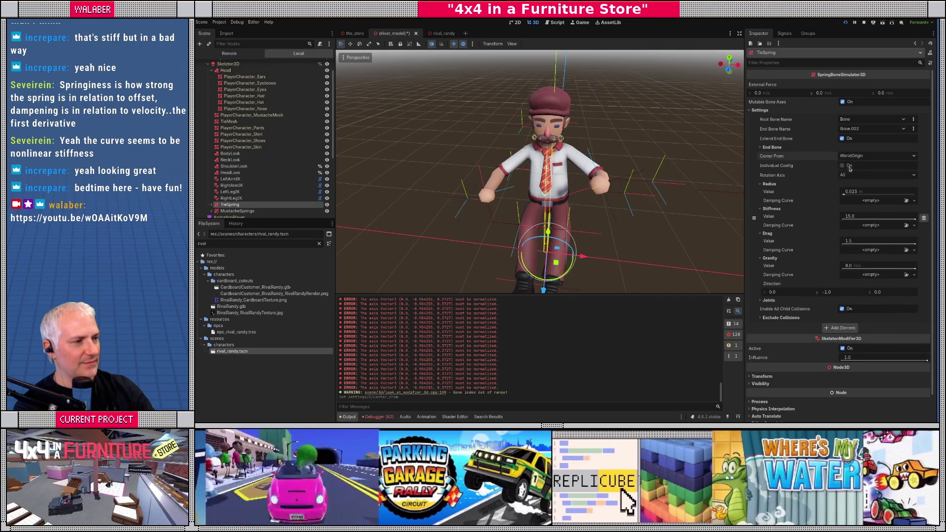
key("F5")
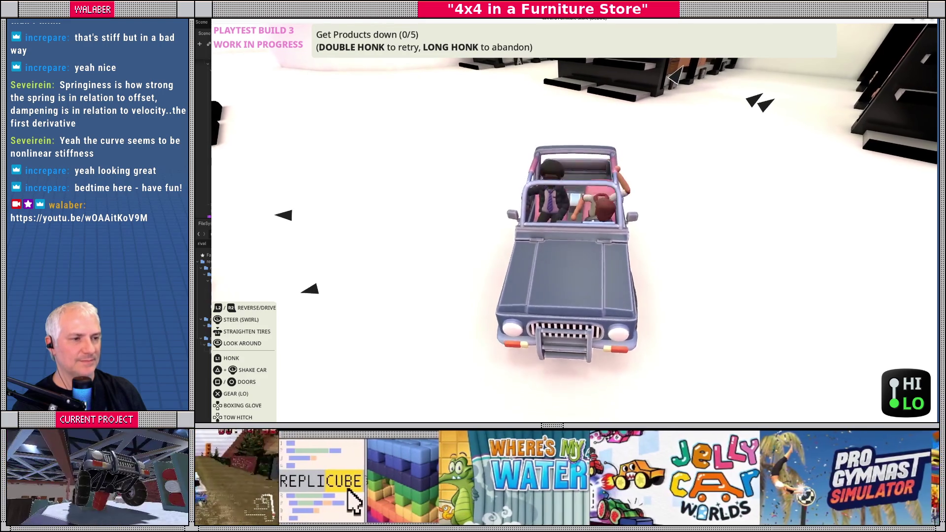
Step: Stop the running game and return to the driver_model scene in the editor
key("F8")
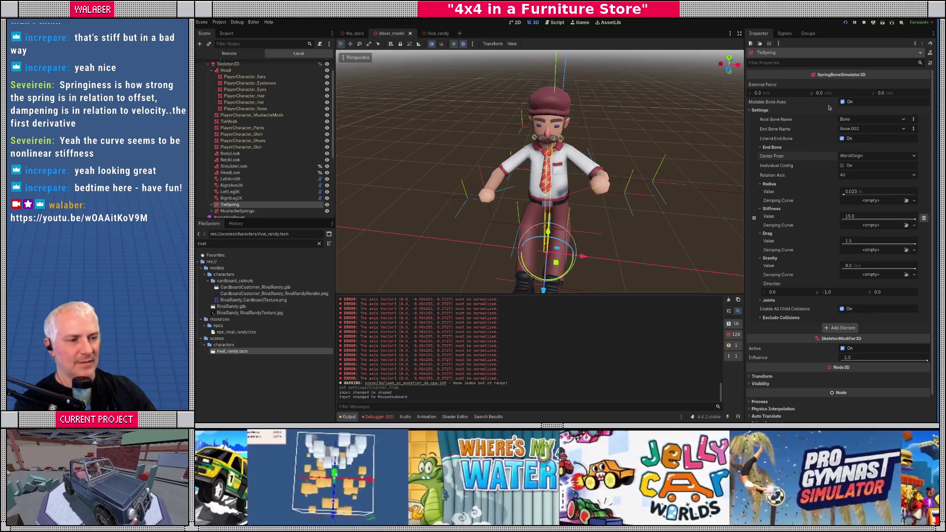
Step: Set Rival Randy's tie spring radius to 0.023 m
left_click_drag(678, 178, 601, 161)
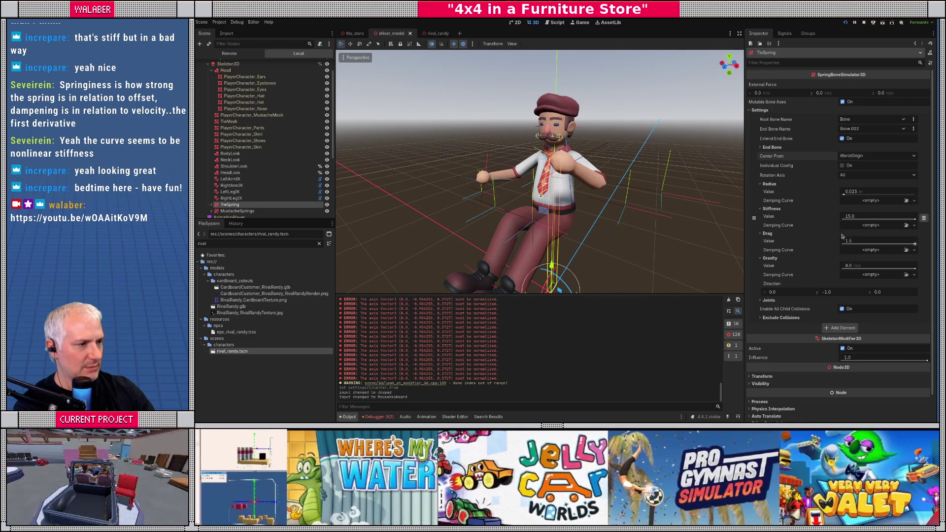
left_click(433, 33)
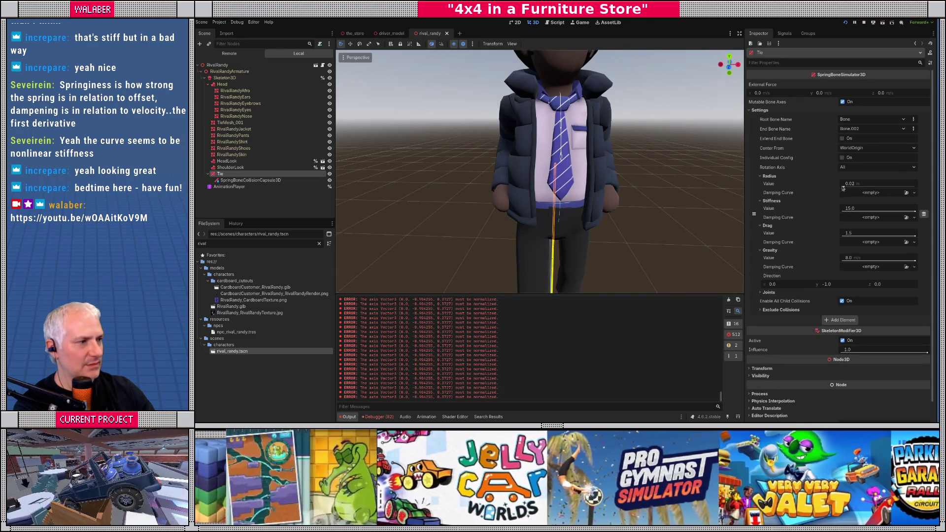
left_click(873, 186)
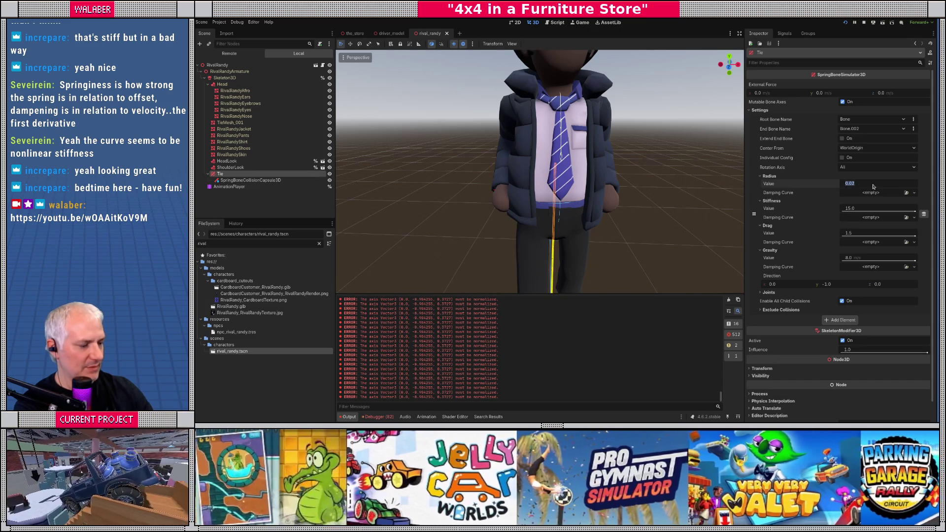
type("0.023")
key("Return")
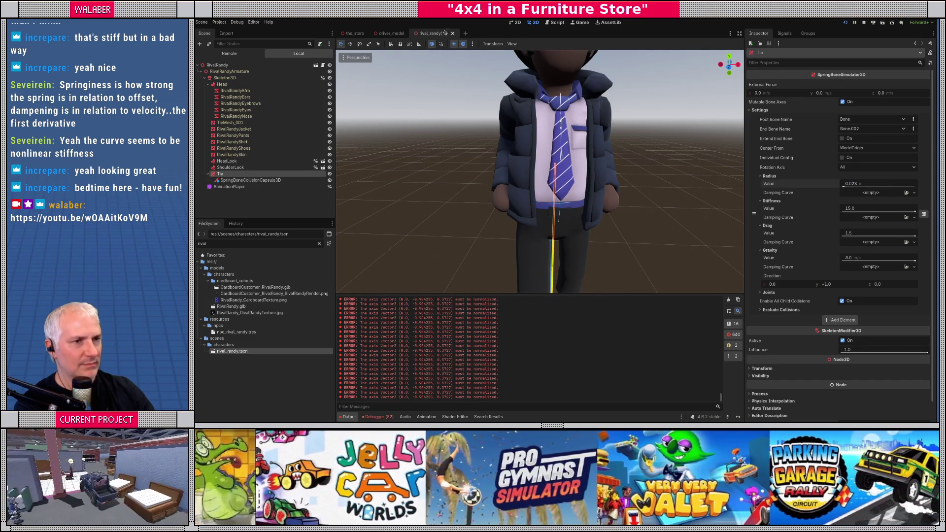
Step: Compare Randy's tie spring with the driver_model tie by switching between scenes
left_click(391, 33)
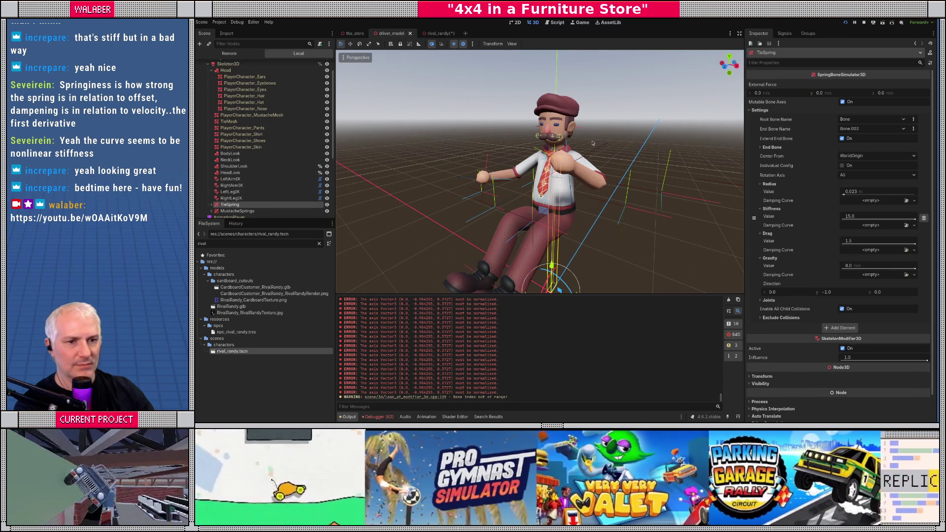
left_click(436, 34)
left_click_drag(590, 172, 563, 178)
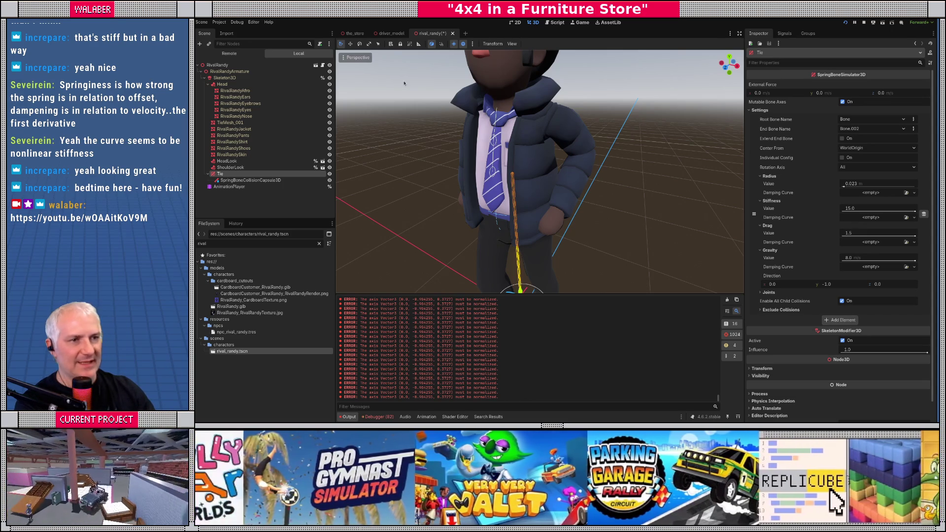
left_click(392, 33)
scroll(544, 184, "up", 5)
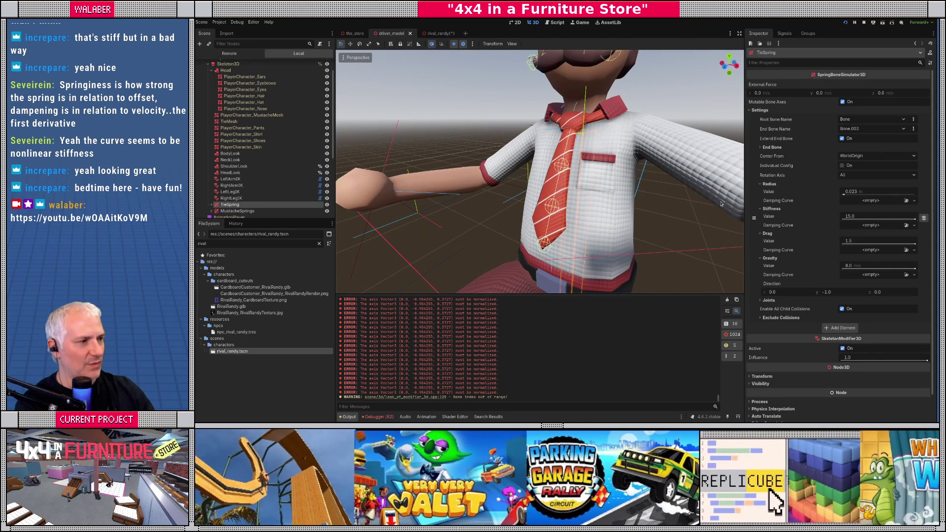
left_click(433, 33)
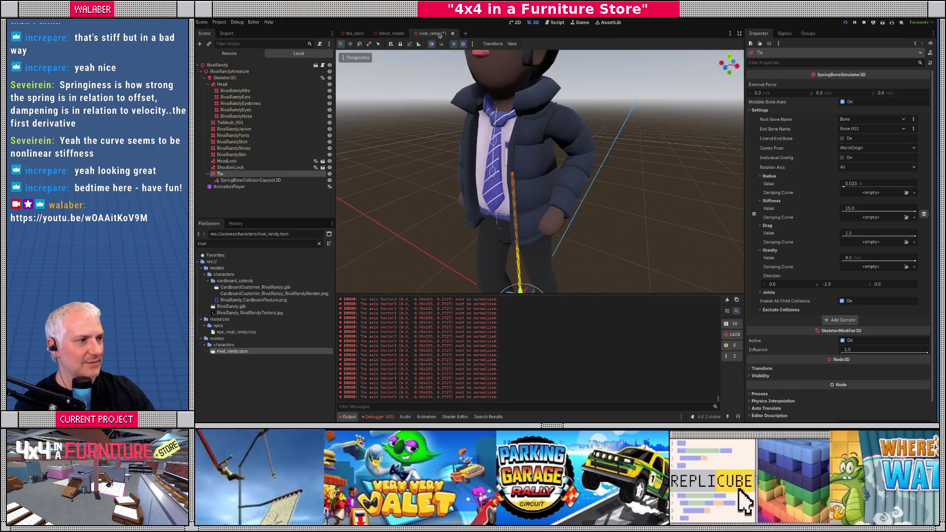
left_click(390, 35)
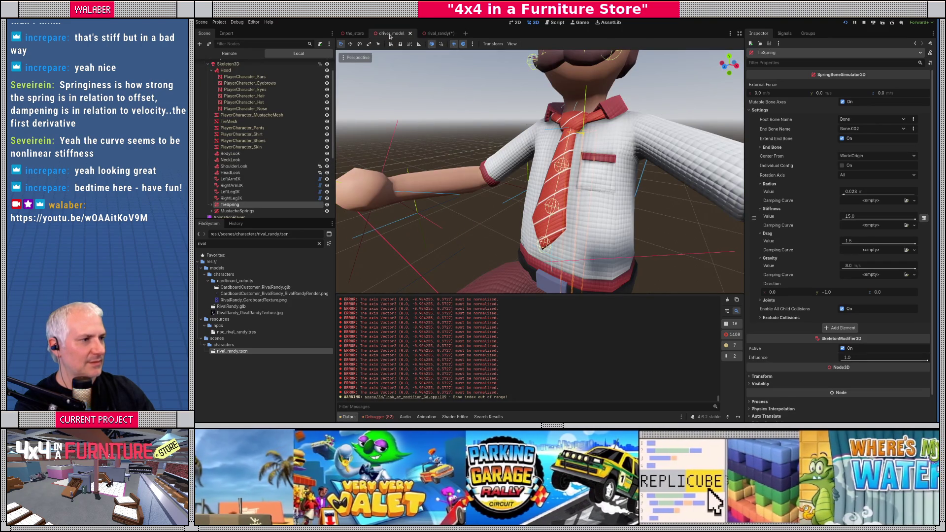
left_click(437, 33)
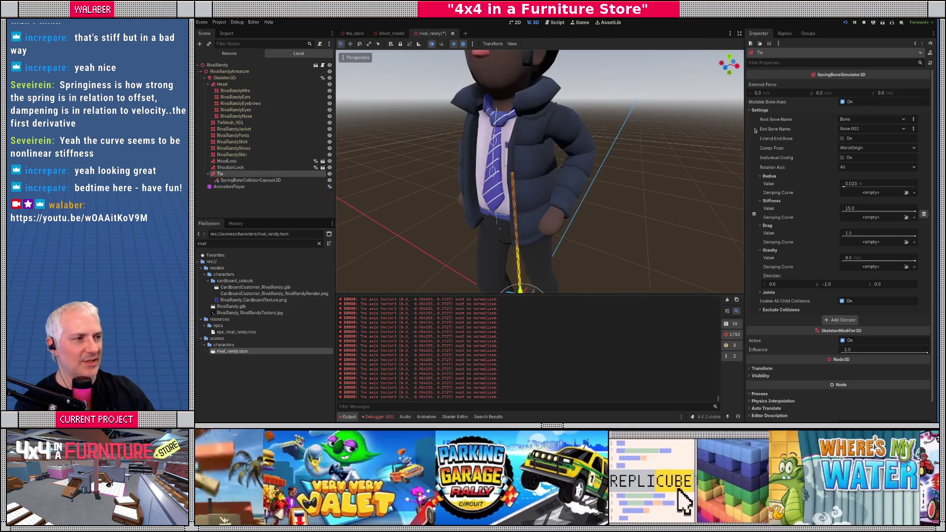
Step: Enable Extend End Bone on Randy's tie spring and lengthen the end bone to about 0.14 m
left_click(842, 138)
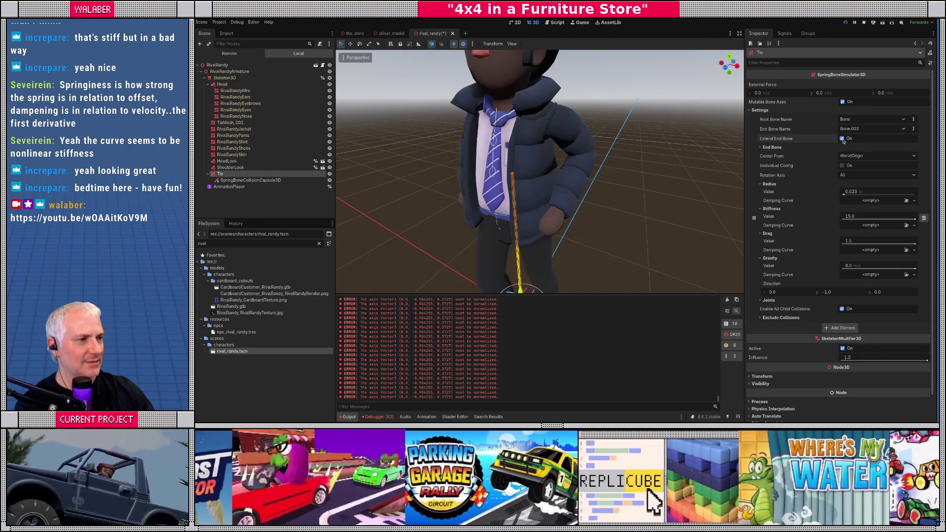
left_click(772, 147)
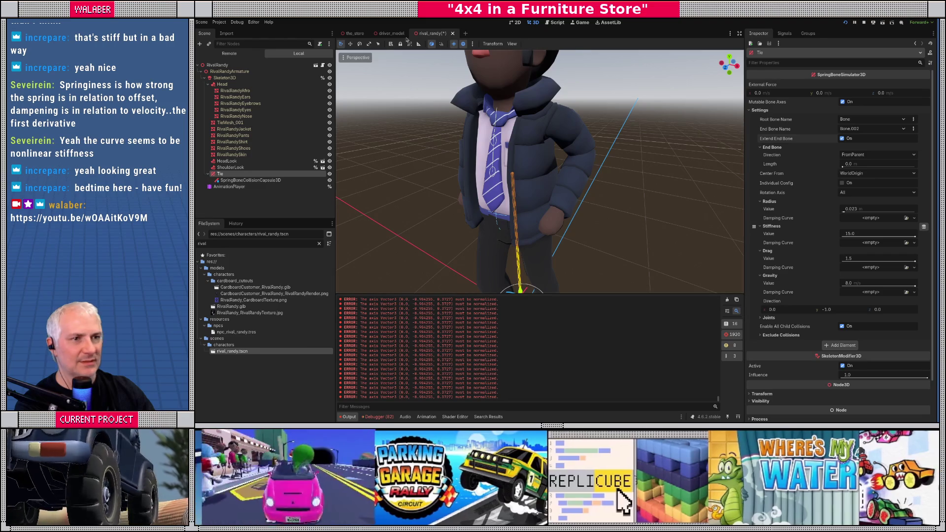
left_click(396, 34)
left_click(771, 148)
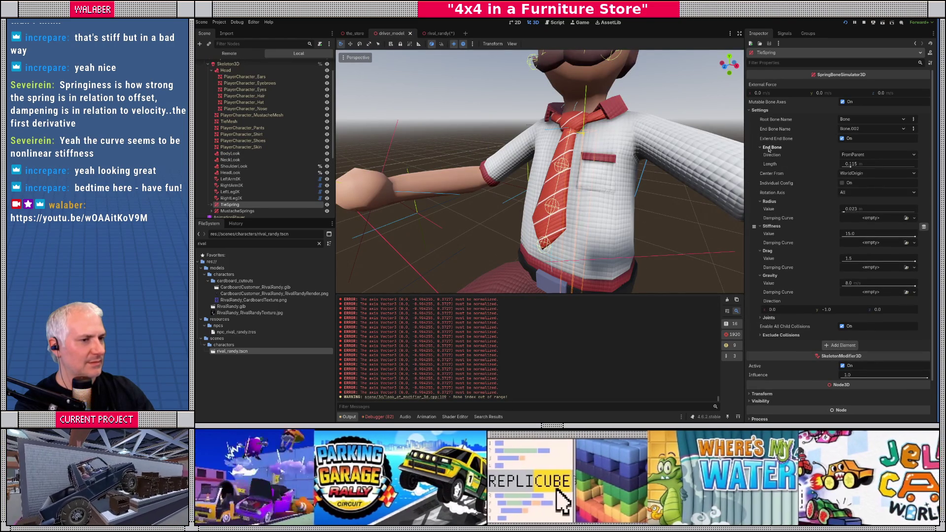
left_click(443, 34)
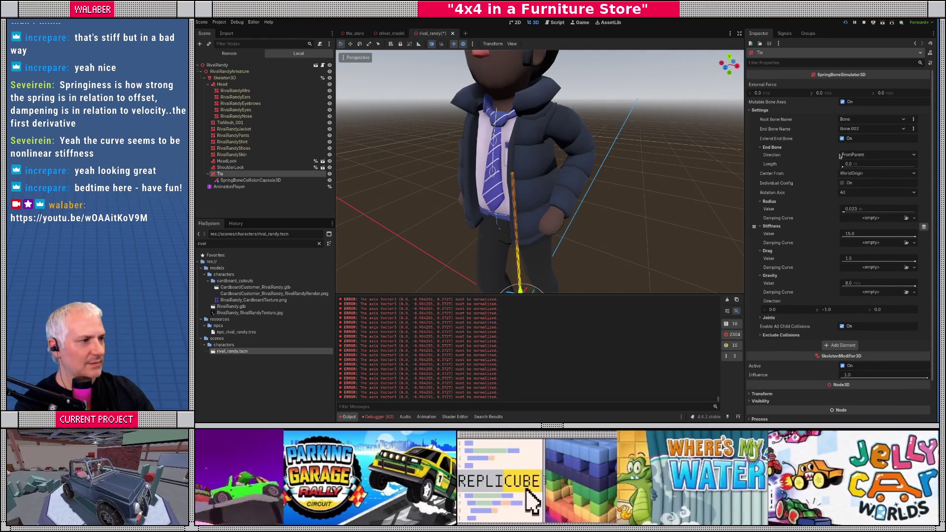
left_click_drag(845, 166, 852, 168)
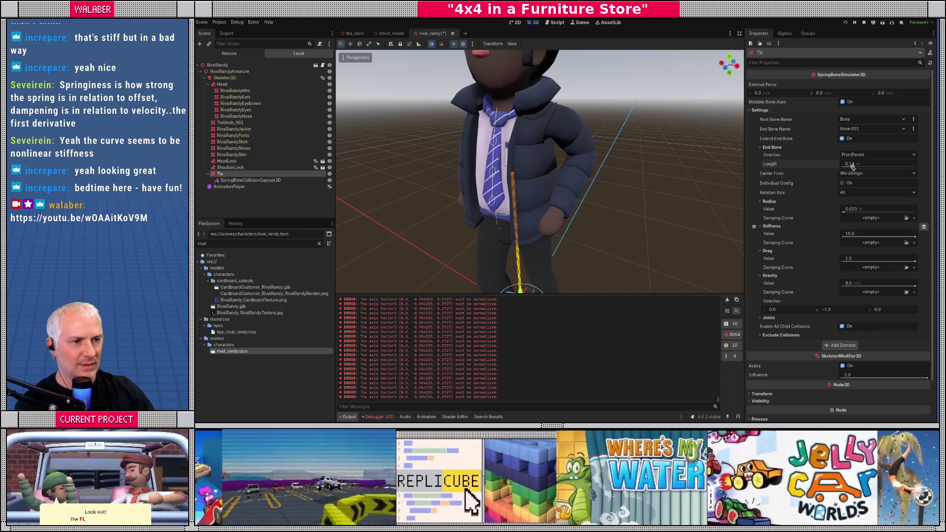
scroll(617, 131, "up", 5)
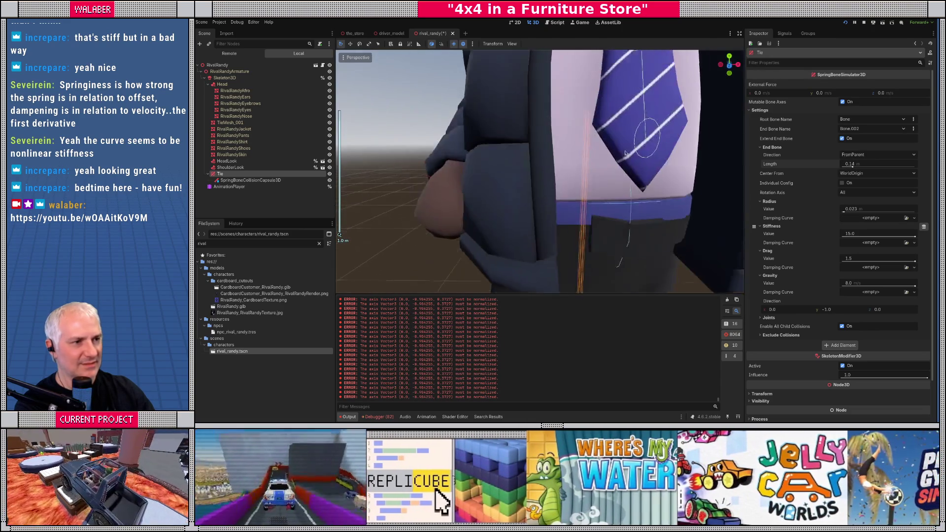
left_click_drag(625, 153, 597, 160)
scroll(596, 159, "down", 5)
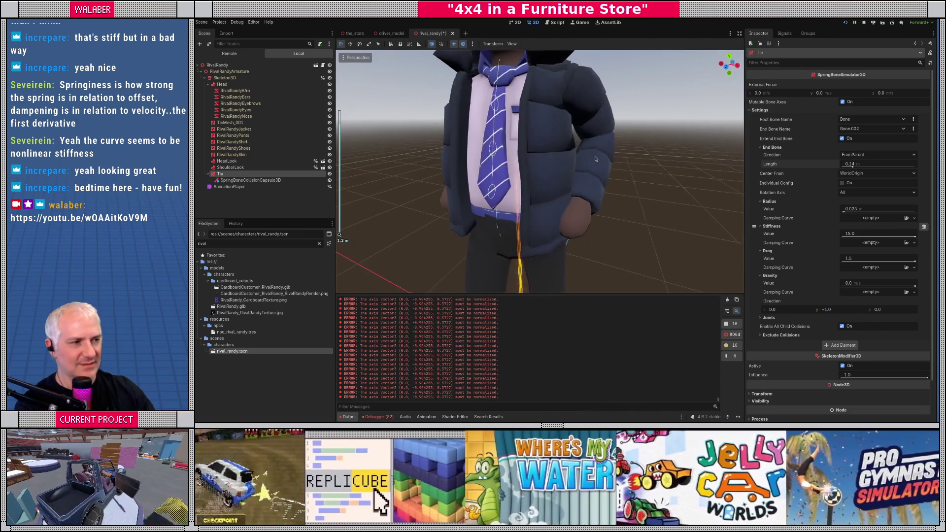
Step: Flip between driver_model and rival_randy to compare the two ties
left_click(389, 33)
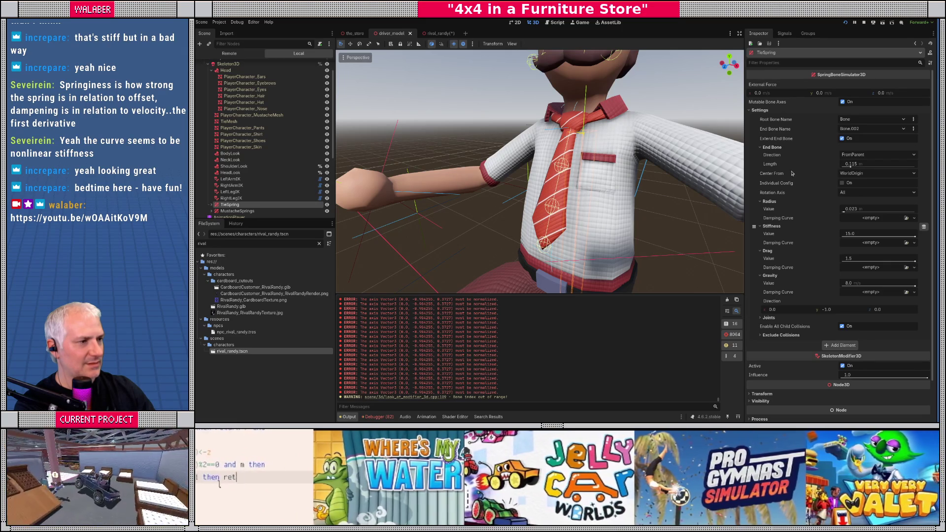
left_click(398, 34)
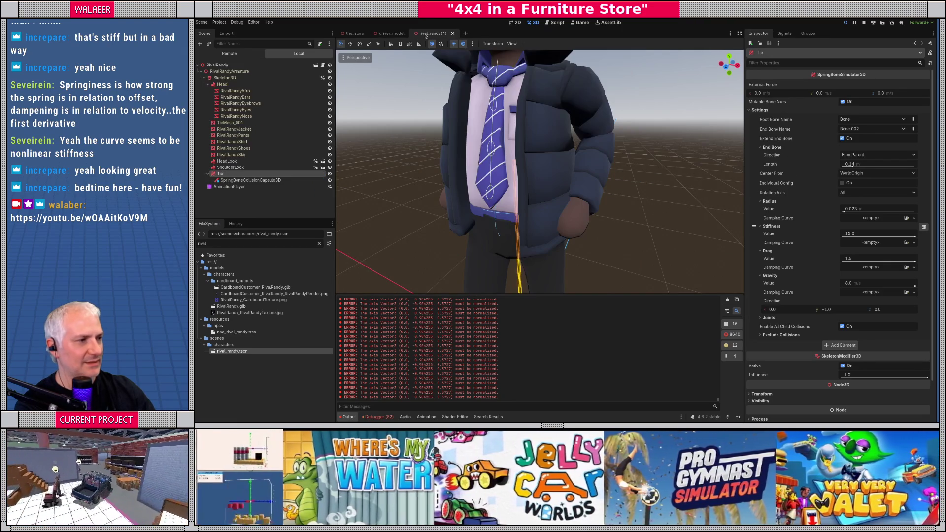
left_click(436, 34)
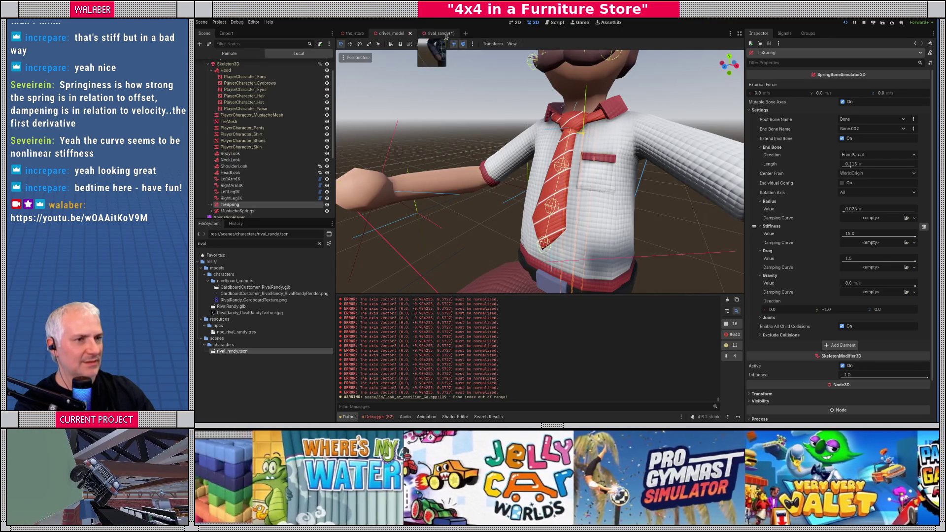
left_click(445, 35)
left_click(392, 34)
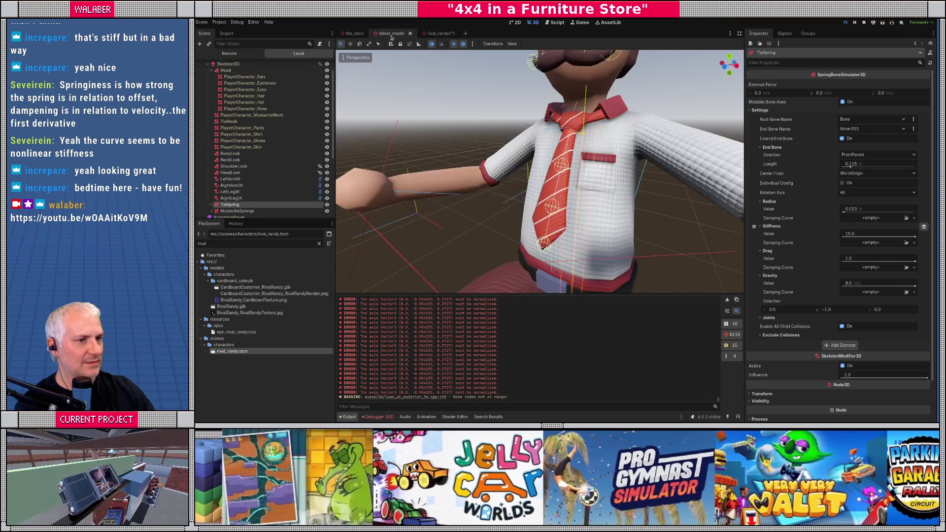
left_click(435, 34)
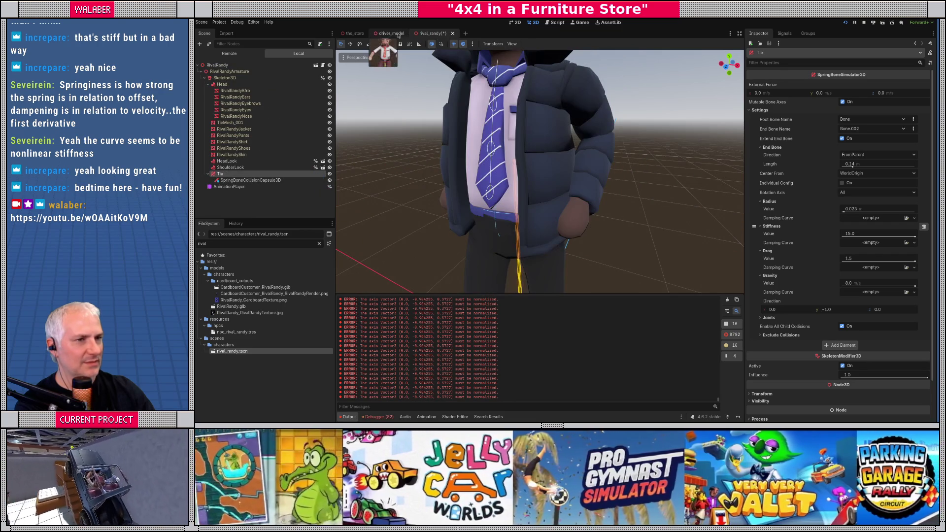
left_click(397, 33)
left_click(436, 33)
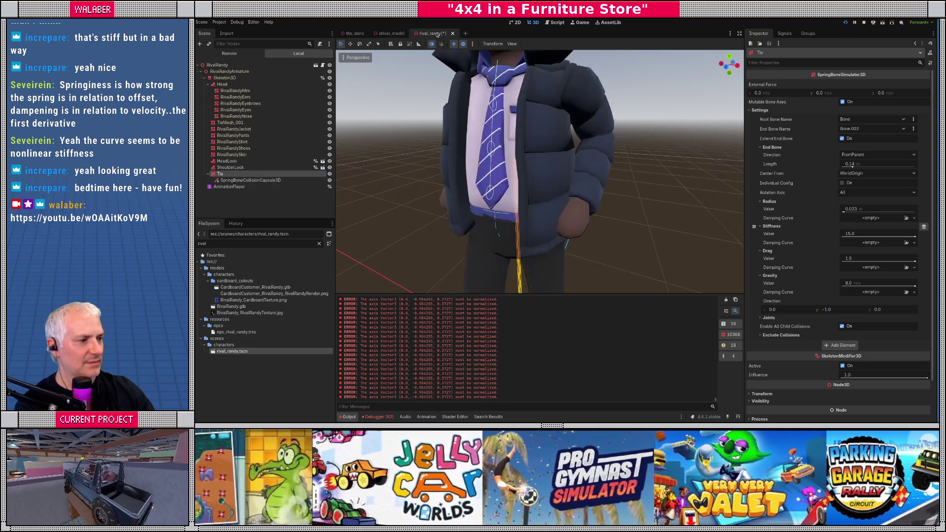
left_click(392, 34)
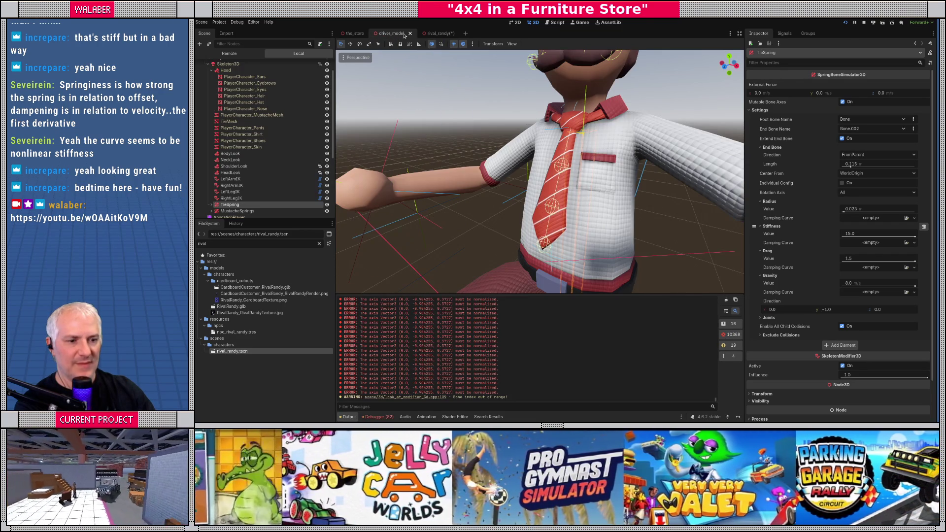
left_click(432, 33)
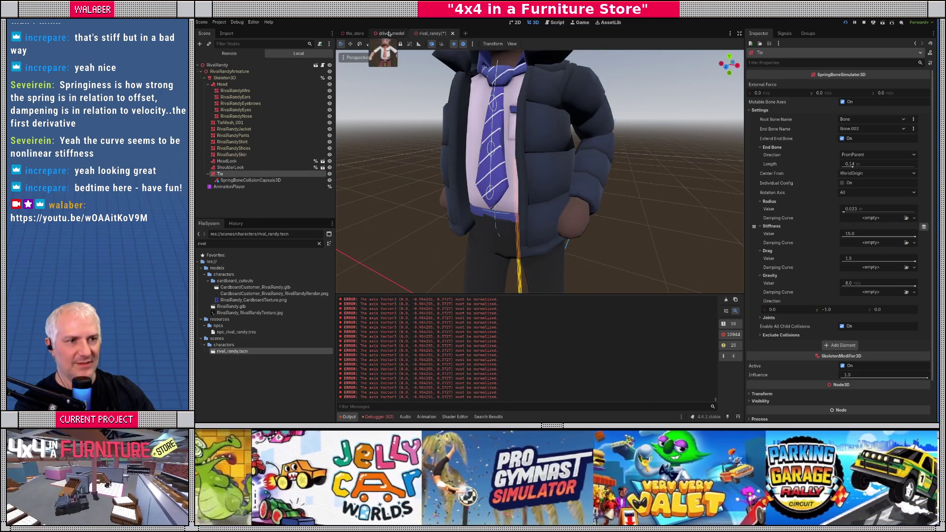
left_click(392, 34)
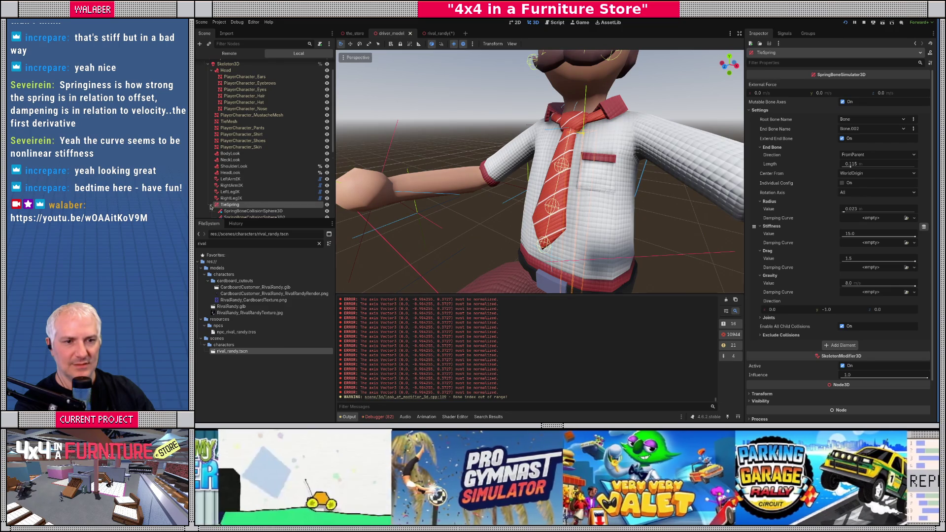
Step: Check the driver's TieSpring collision spheres, then close the rival_randy scene
left_click(211, 205)
scroll(212, 197, "down", 2)
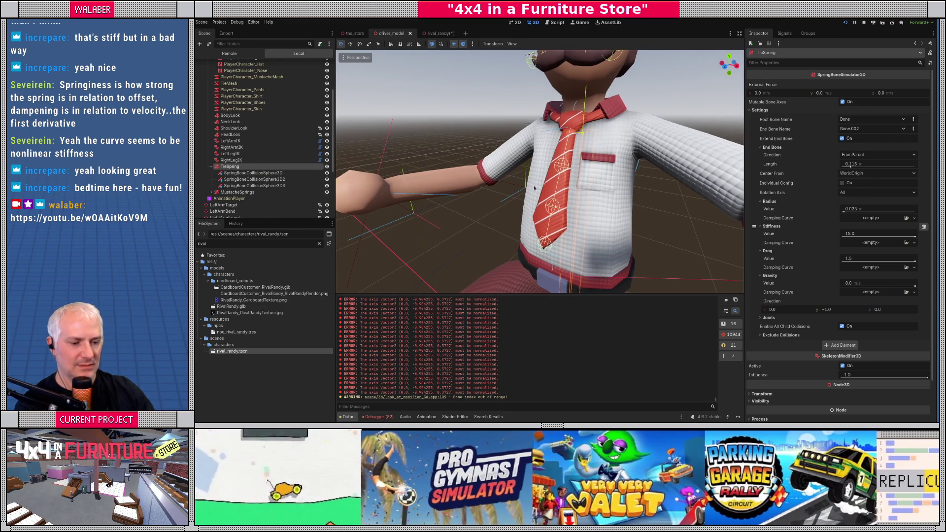
left_click(438, 34)
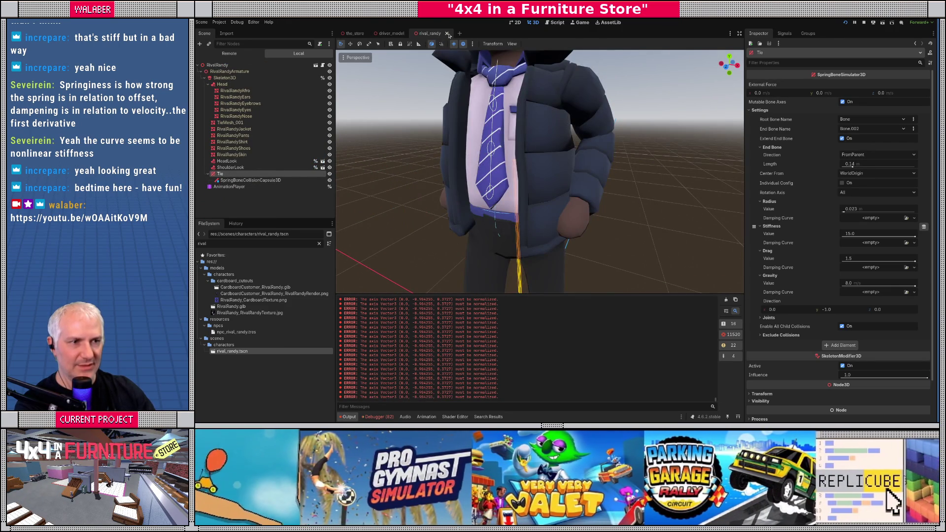
left_click(447, 34)
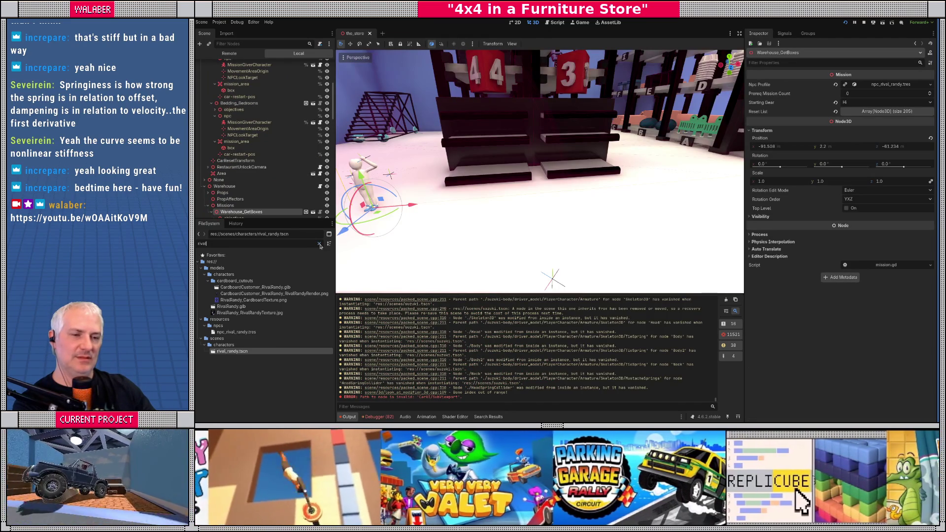
Step: Create a new inherited scene from the ThreeDogsInATrenchcoat.glb model file
left_click(320, 245)
scroll(270, 307, "down", 10)
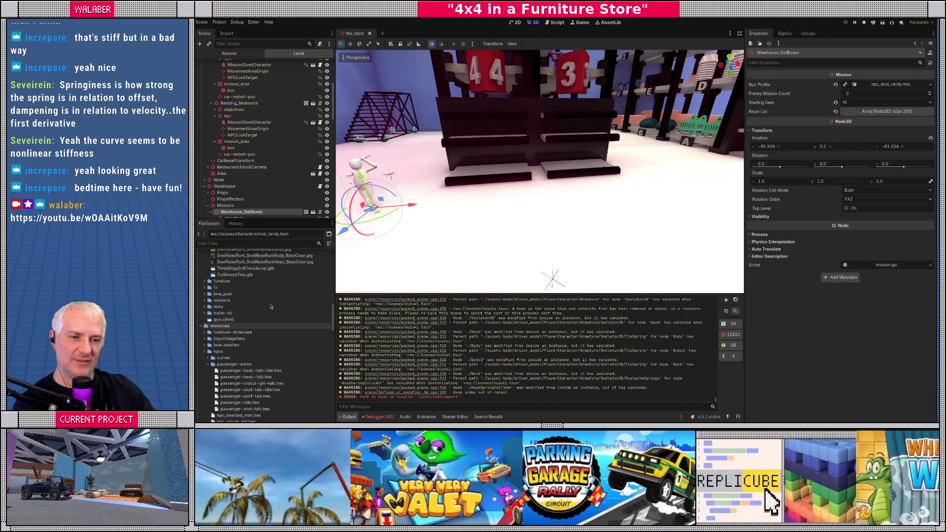
scroll(270, 306, "up", 8)
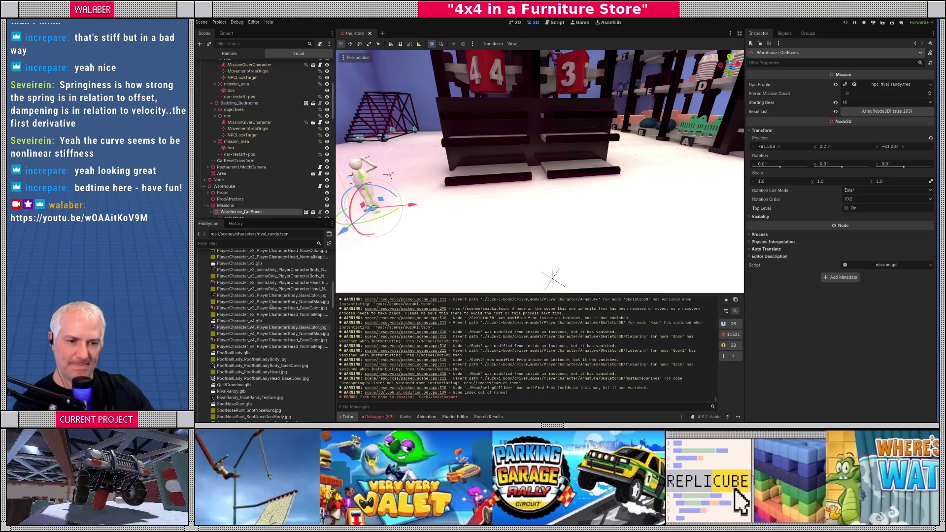
scroll(270, 307, "down", 3)
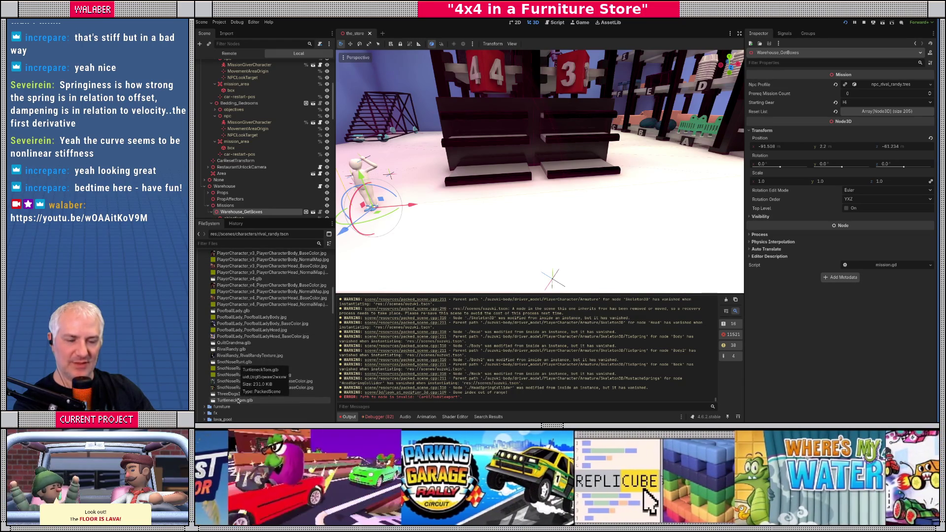
right_click(240, 394)
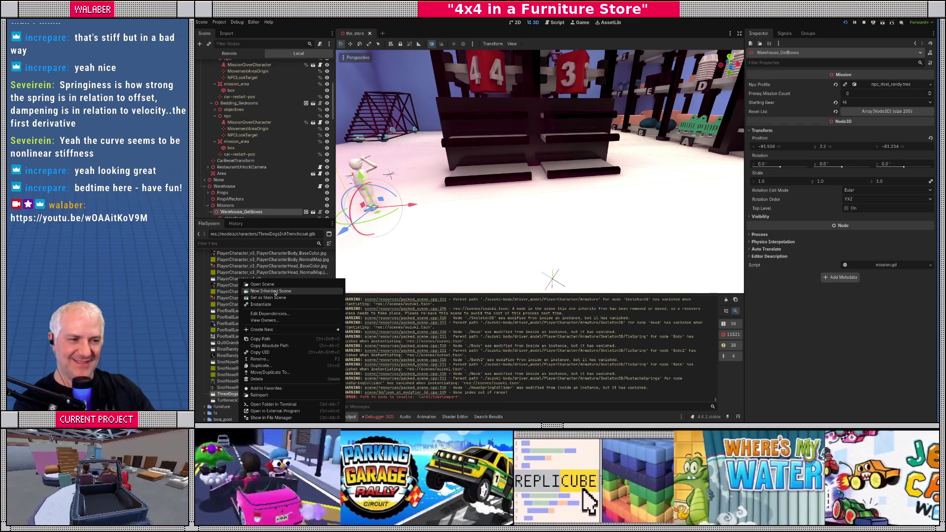
left_click(262, 284)
scroll(522, 139, "up", 3)
mouse_move(517, 143)
left_mouse_down()
mouse_move(473, 155)
mouse_move(518, 189)
mouse_move(495, 165)
left_mouse_up()
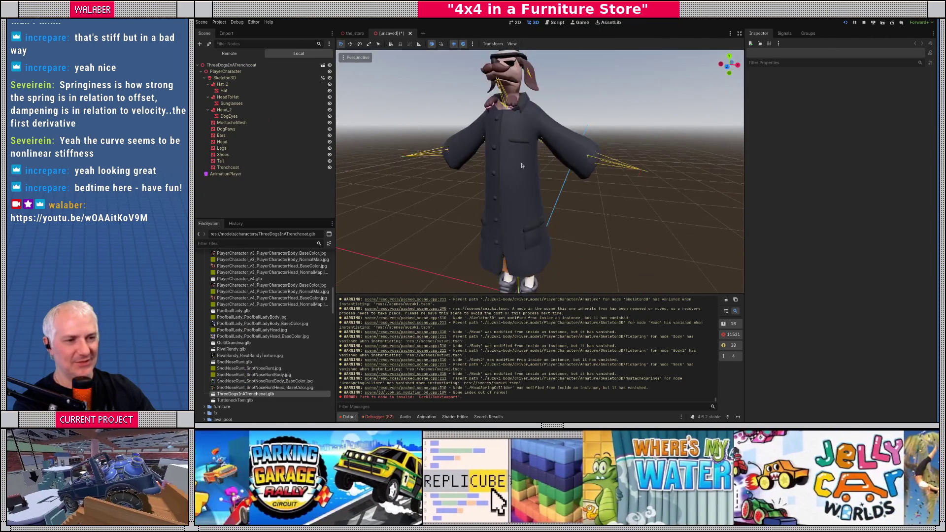
Step: Attach npc_model.gd to the ThreeDogsInATrenchcoat root node via Quick Load
scroll(492, 164, "down", 3)
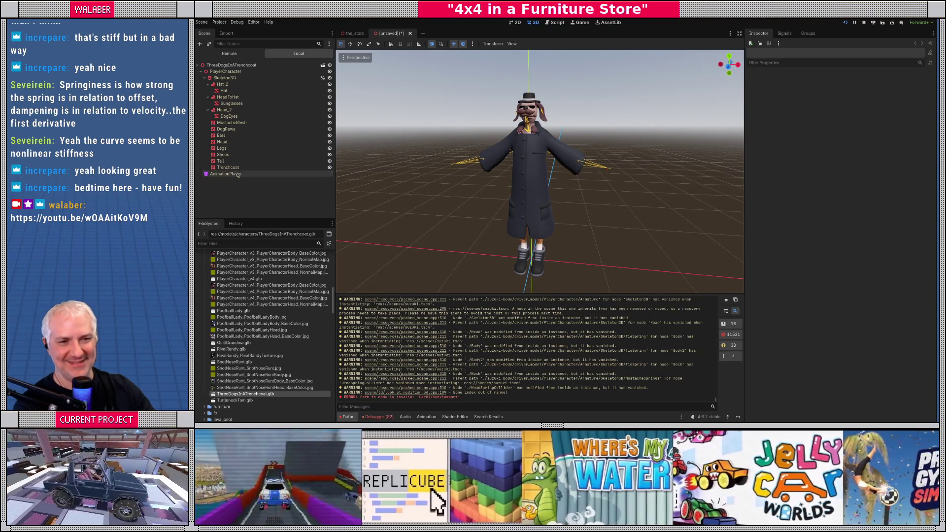
right_click(246, 175)
left_click(227, 298)
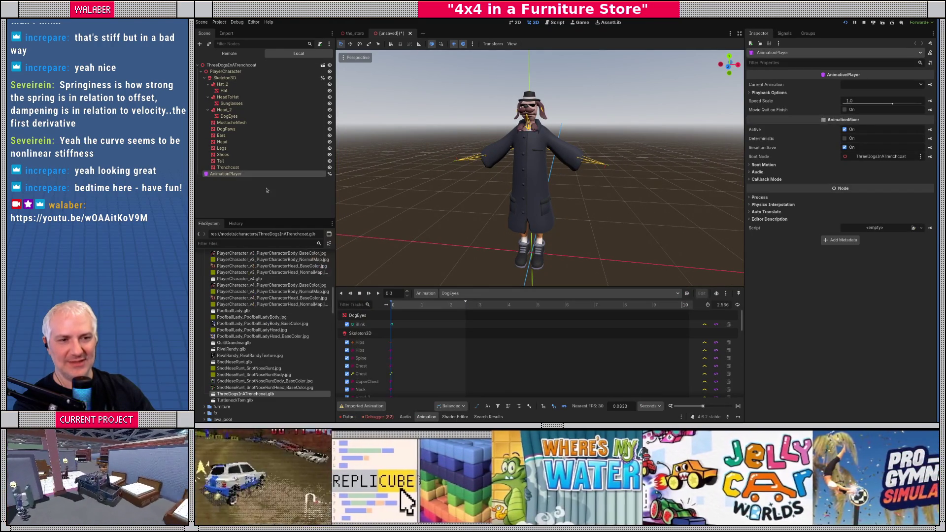
left_click(232, 65)
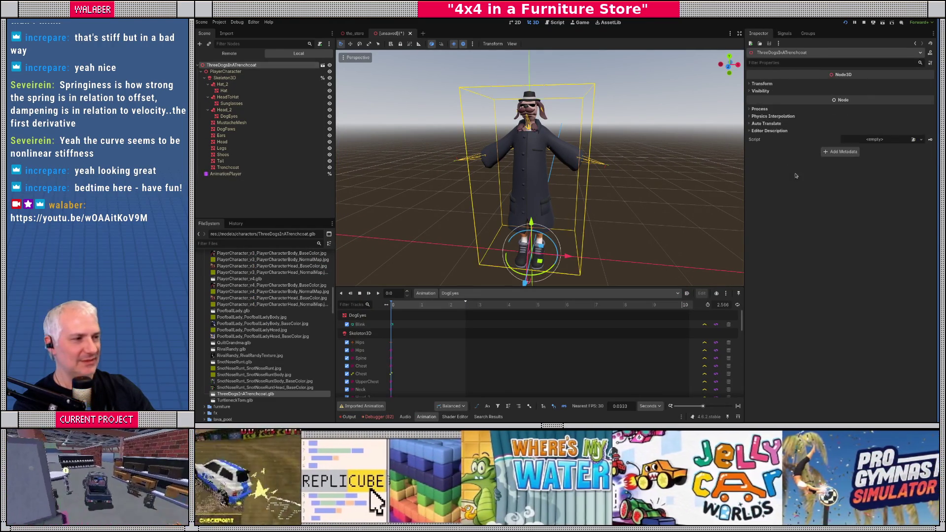
left_click(882, 140)
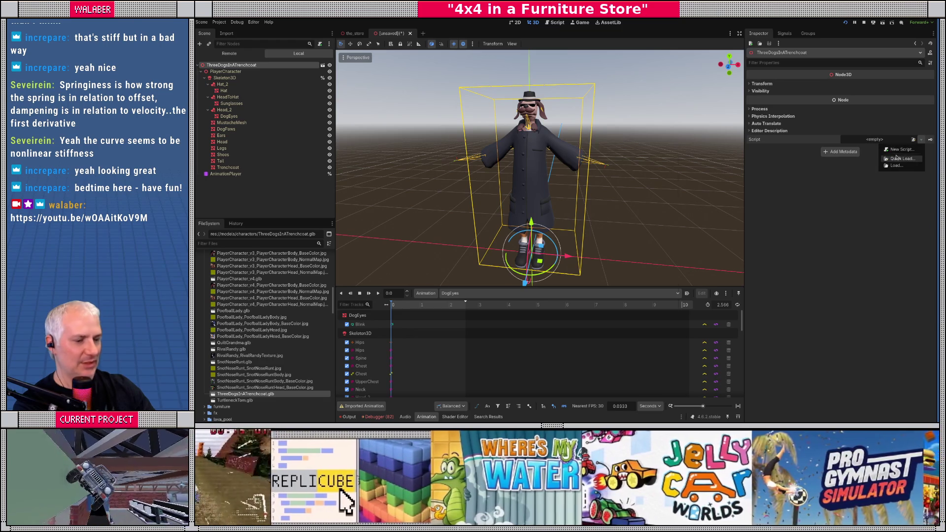
left_click(894, 155)
type("npc")
key("Return")
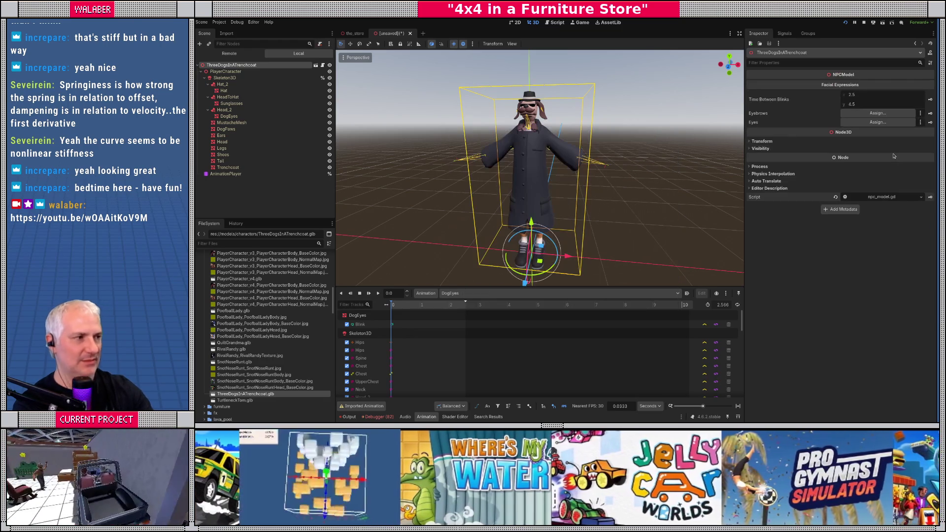
scroll(429, 102, "up", 5)
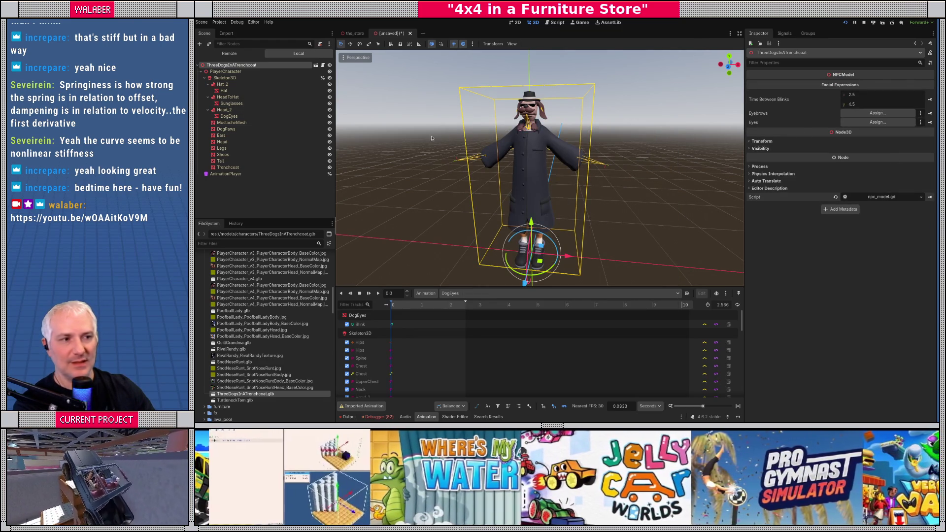
scroll(497, 187, "up", 8)
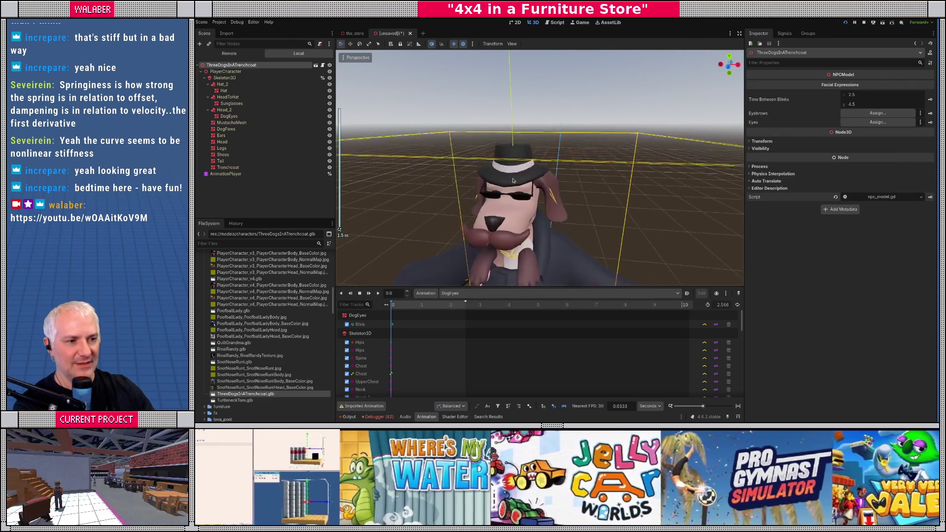
Step: Try out DogEyes' Blink blend shape, then reset it to 0
mouse_move(497, 186)
left_mouse_down()
mouse_move(473, 194)
mouse_move(488, 189)
left_mouse_up()
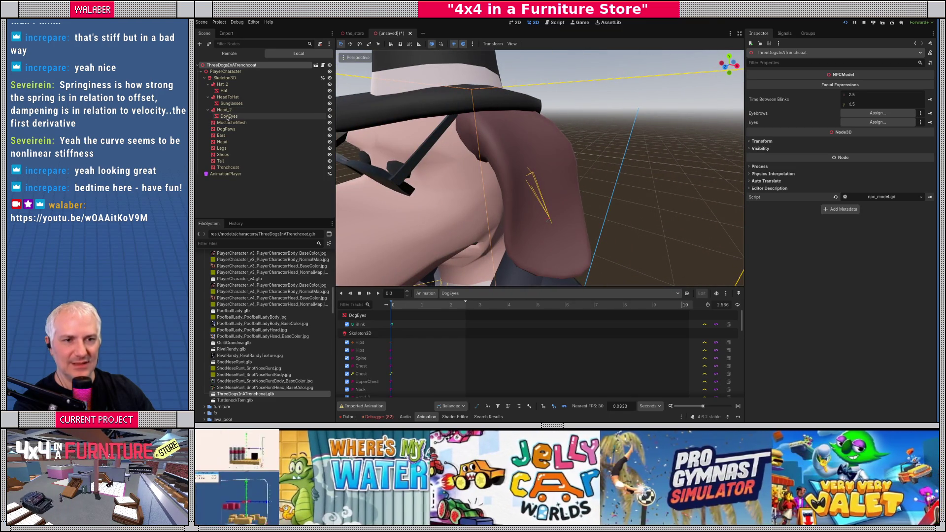
left_click(227, 117)
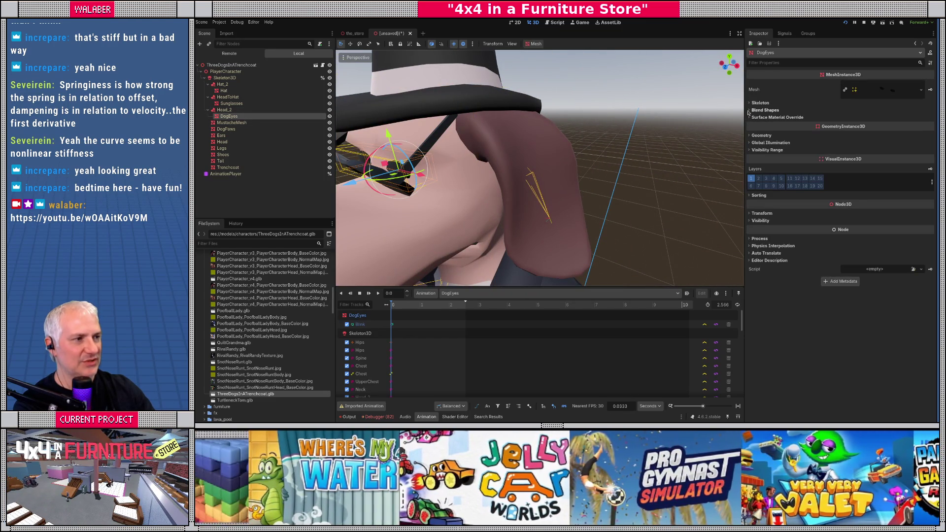
left_click(764, 110)
mouse_move(884, 120)
left_mouse_down()
mouse_move(909, 121)
mouse_move(885, 126)
left_mouse_up()
left_click(837, 117)
key("f")
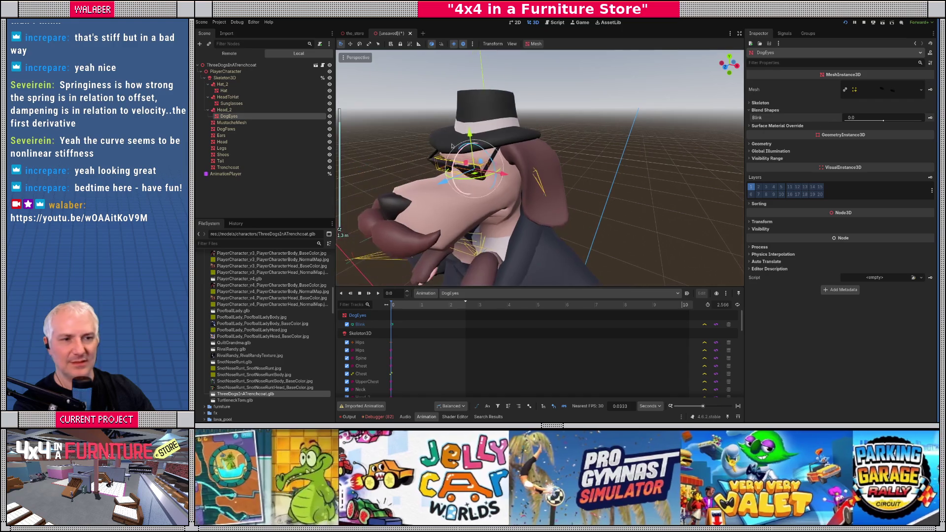
Step: Assign the DogEyes mesh to the ThreeDogsInATrenchcoat root's Eyes slot
left_click(231, 64)
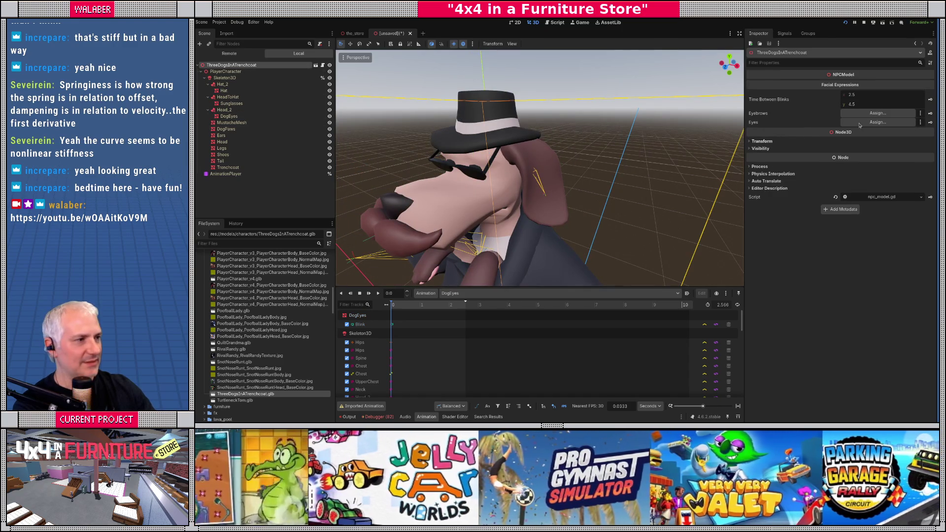
left_click(877, 122)
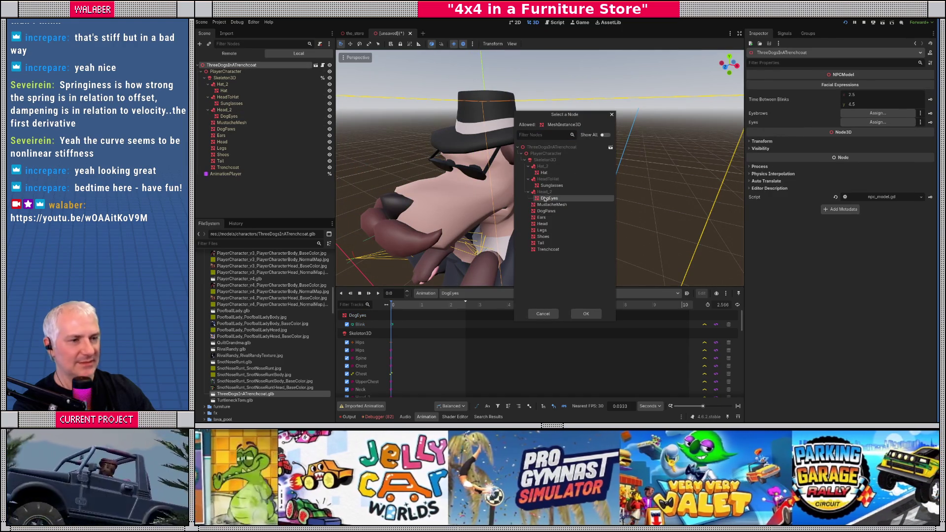
double_click(548, 198)
scroll(466, 186, "down", 5)
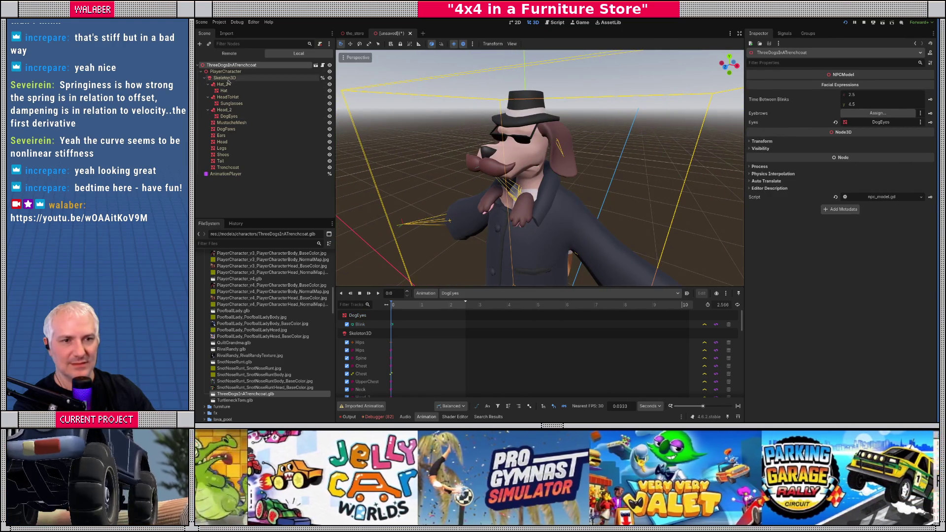
left_click(224, 77)
scroll(378, 145, "up", 5)
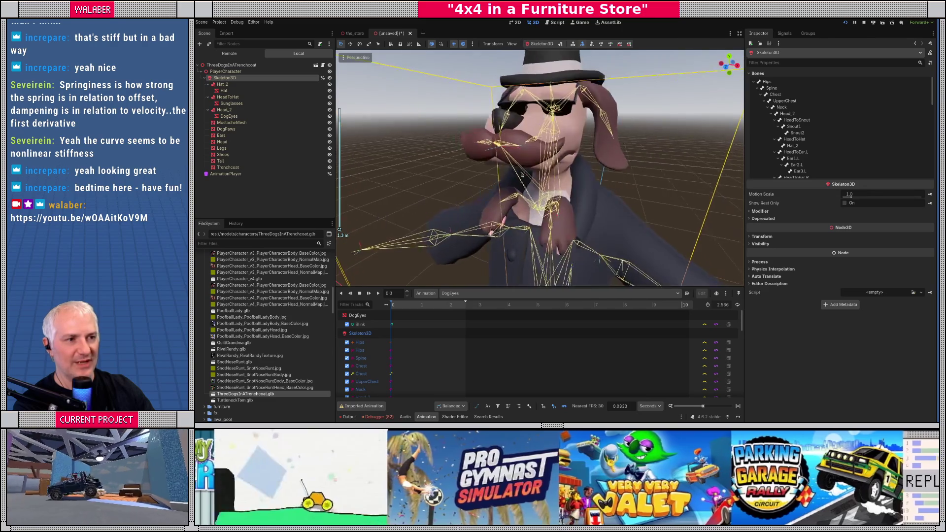
mouse_move(581, 198)
left_mouse_down()
mouse_move(533, 200)
mouse_move(606, 199)
left_mouse_up()
scroll(606, 199, "down", 1)
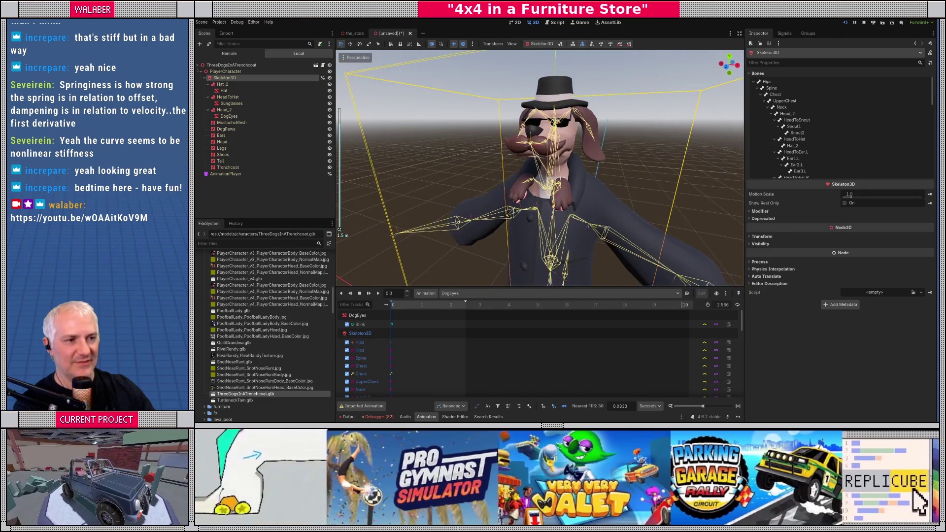
scroll(547, 197, "down", 1)
left_click_drag(547, 197, 528, 159)
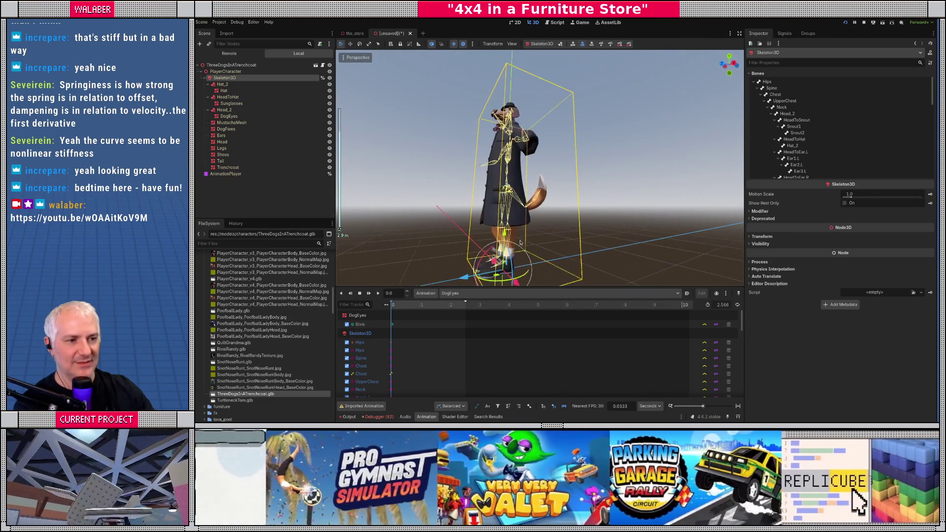
mouse_move(517, 205)
left_mouse_down()
mouse_move(574, 215)
mouse_move(520, 200)
left_mouse_up()
mouse_move(560, 177)
left_mouse_down()
mouse_move(564, 206)
mouse_move(538, 201)
left_mouse_up()
scroll(565, 208, "up", 8)
scroll(516, 198, "down", 5)
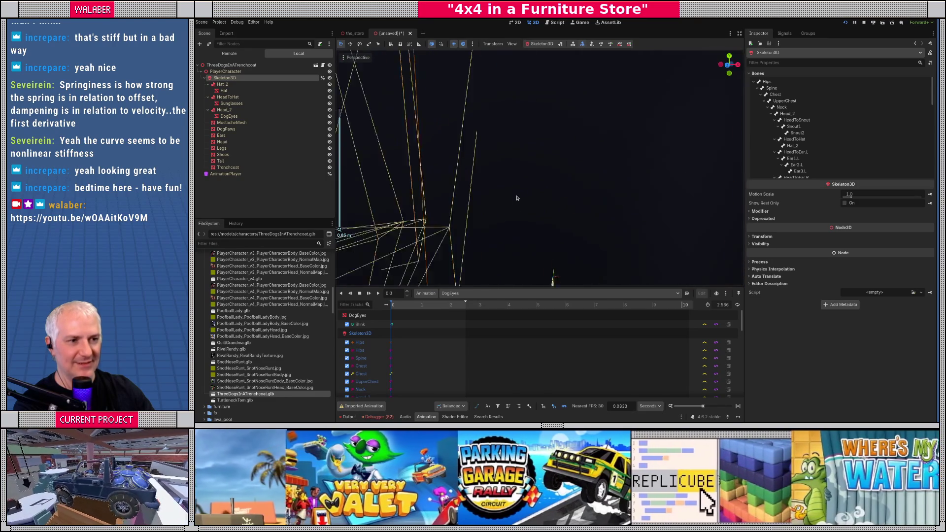
mouse_move(516, 198)
left_mouse_down()
mouse_move(517, 167)
mouse_move(400, 111)
mouse_move(509, 222)
mouse_move(511, 207)
left_mouse_up()
scroll(514, 159, "down", 5)
scroll(509, 217, "down", 2)
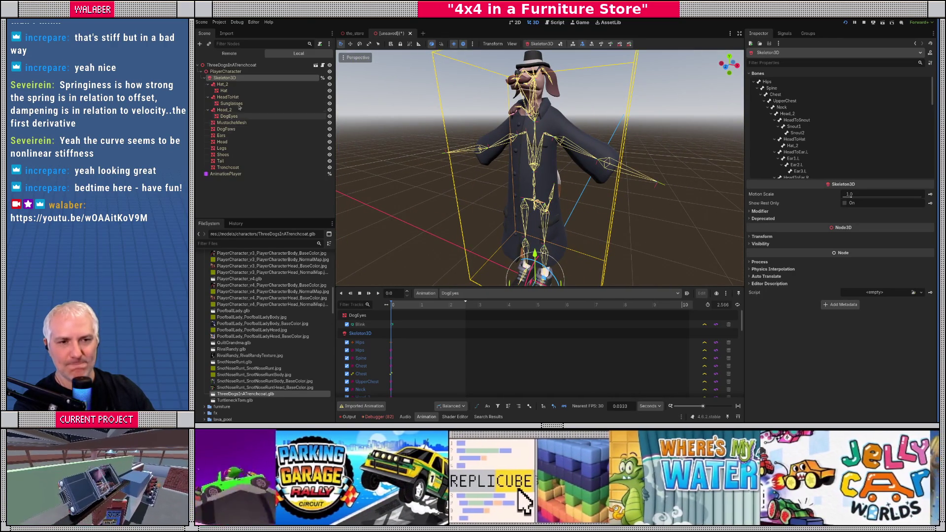
Step: Filter files by 'look' and add head_look.tscn and shoulder_look.tscn under Skeleton3D
left_click(264, 243)
type("look")
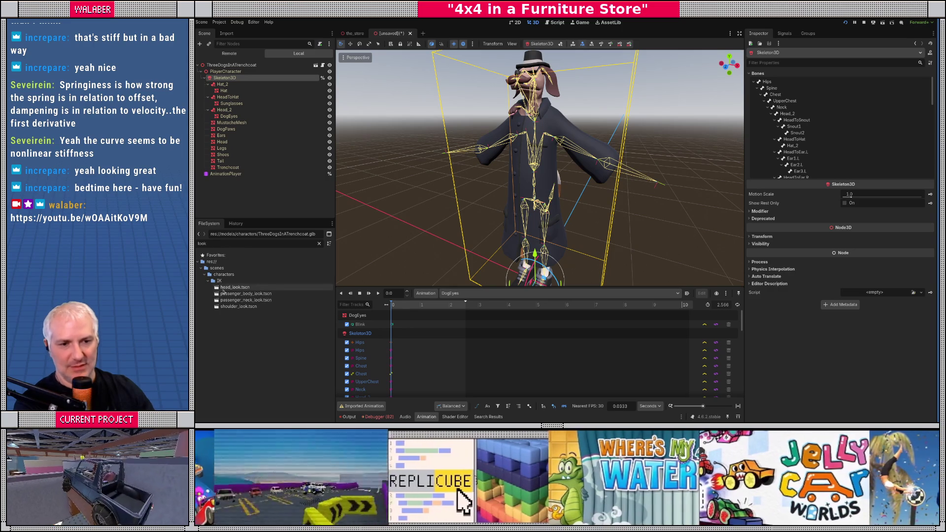
left_click_drag(225, 288, 226, 78)
left_click_drag(238, 307, 230, 78)
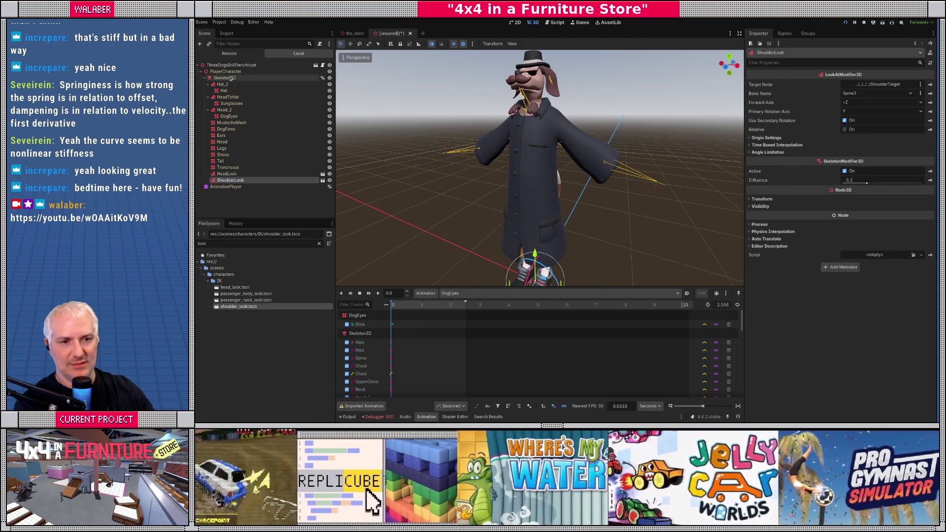
left_click(232, 174, "ctrl")
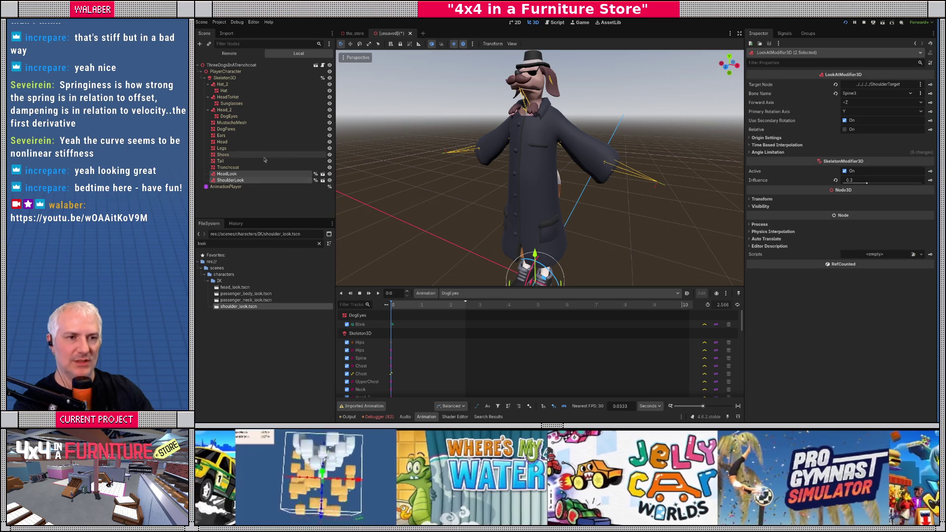
Step: Save the scene as three_dogs_in_a_trenchcoat.tscn and switch to front view
key("ctrl+s")
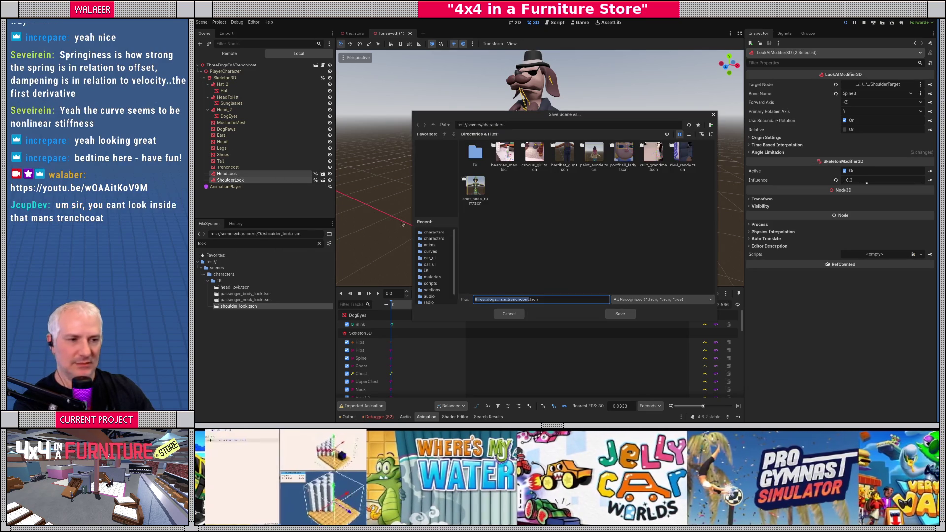
left_click(620, 313)
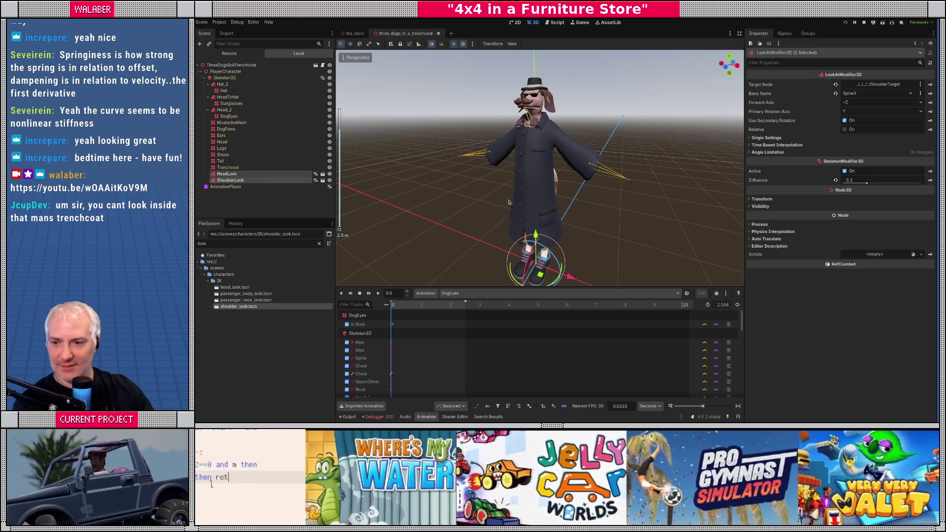
scroll(463, 173, "down", 3)
key("KP_1")
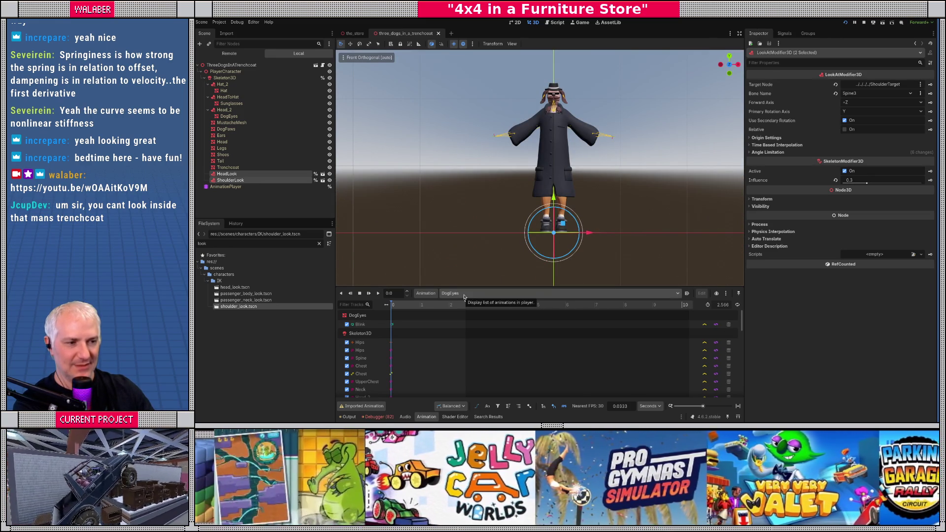
Step: Load the human-anims.res library into the AnimationPlayer's libraries
left_click(426, 293)
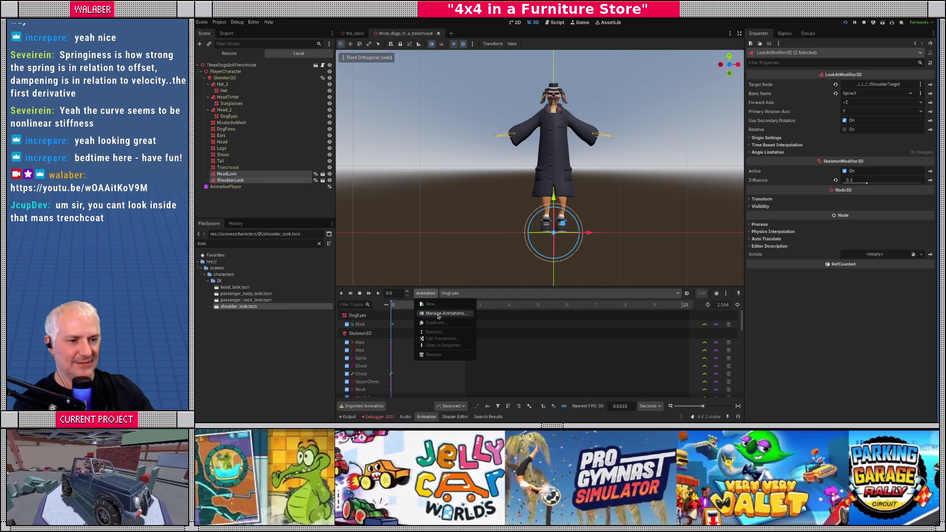
left_click(437, 314)
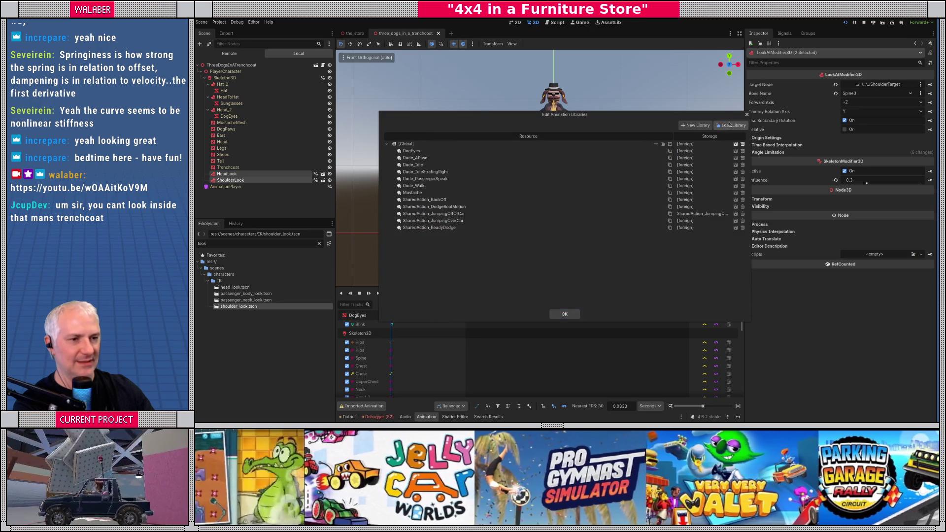
left_click(721, 147)
double_click(508, 92)
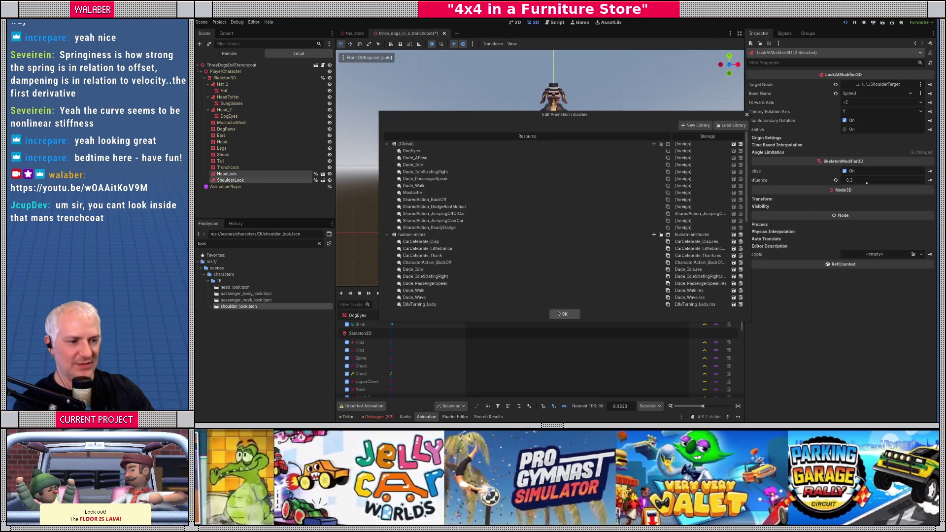
left_click(564, 313)
Step: Make Dude_Idle the current animation from the animation list
left_click(468, 293)
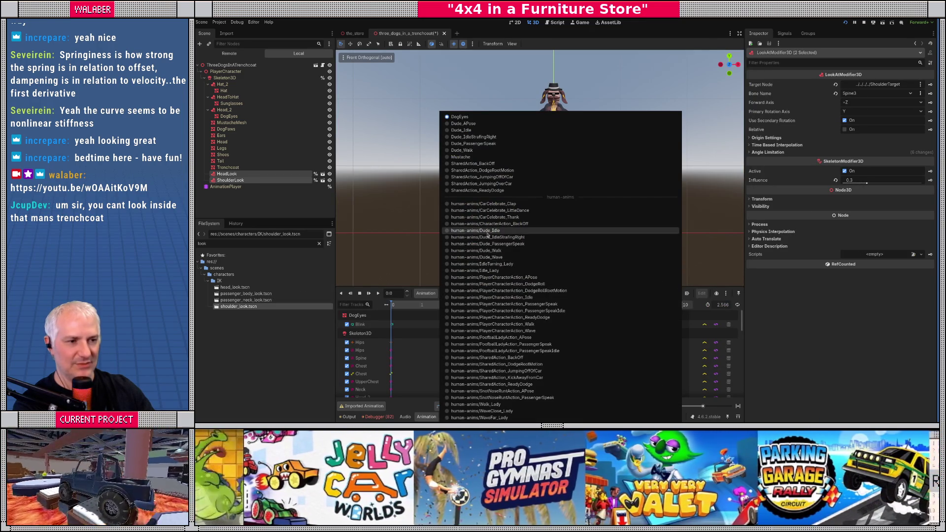
left_click(487, 235)
mouse_move(488, 235)
left_mouse_down()
mouse_move(516, 211)
mouse_move(566, 212)
mouse_move(481, 223)
left_mouse_up()
left_click(468, 293)
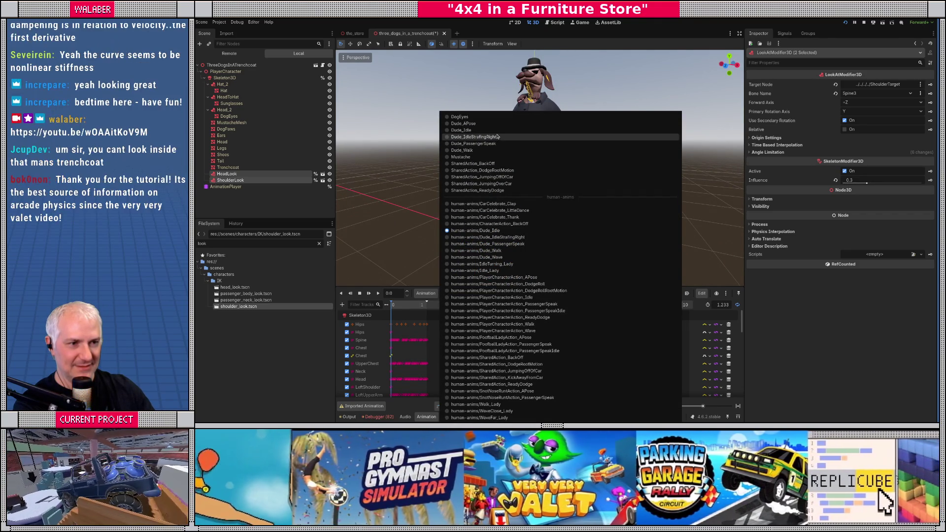
left_click(496, 132)
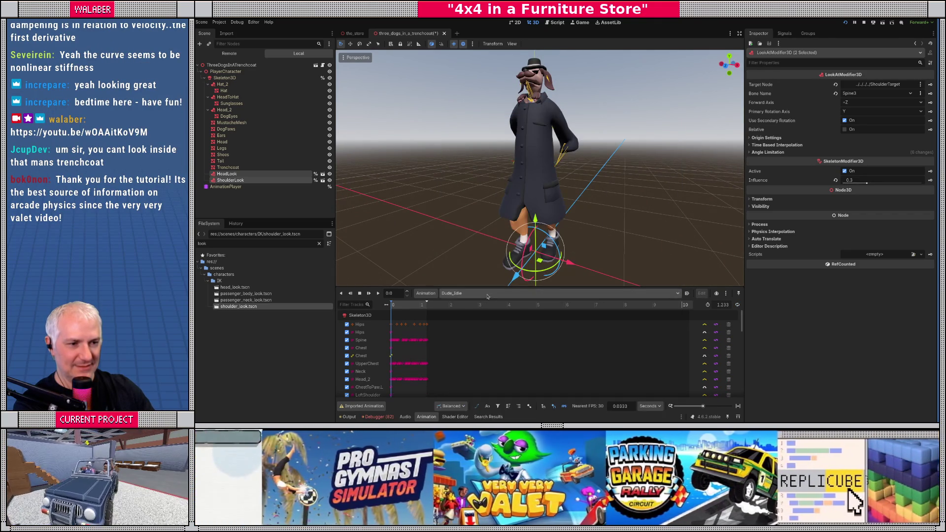
Step: Preview human-anims Dude_Idle and view the character from the front
left_click(468, 293)
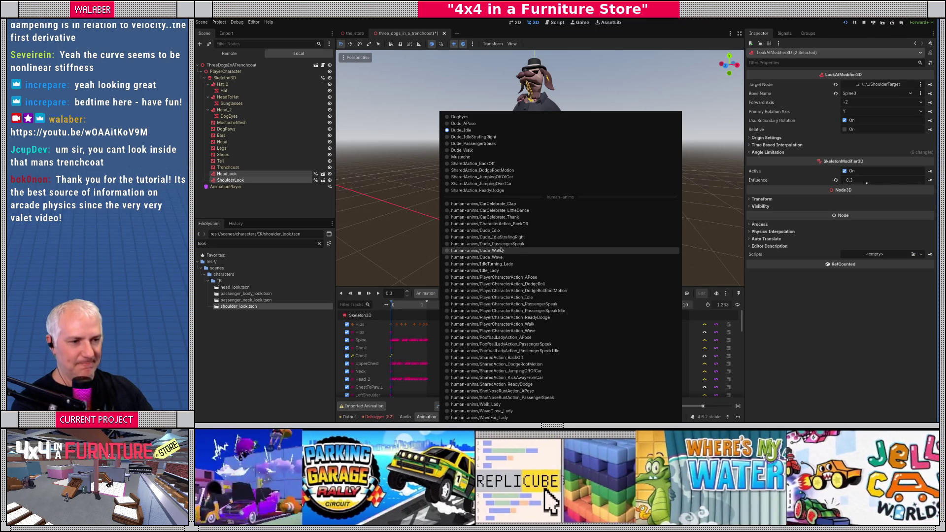
left_click(498, 231)
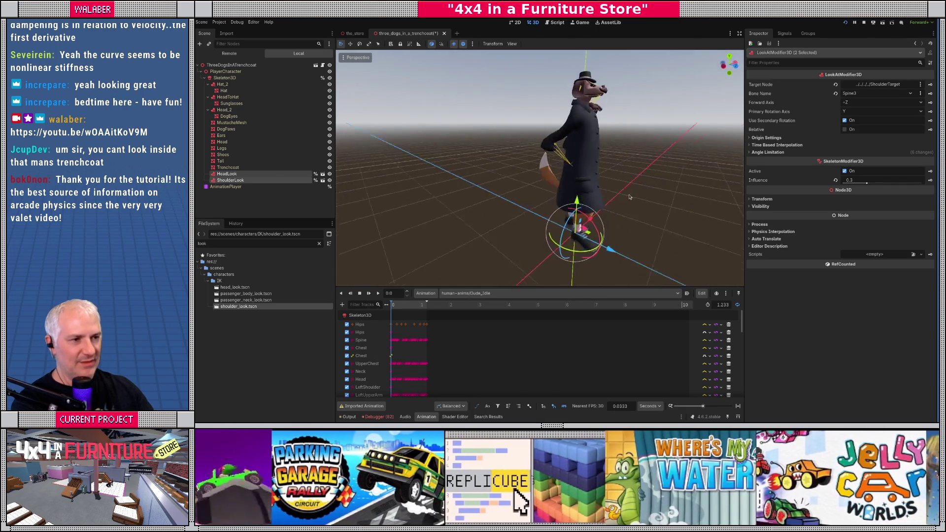
left_click_drag(525, 198, 474, 198)
scroll(502, 204, "up", 3)
scroll(481, 199, "down", 3)
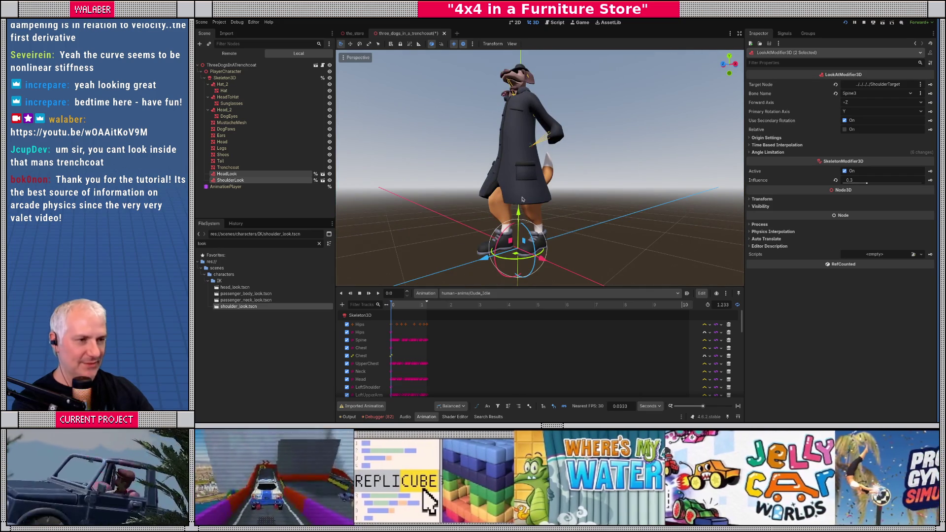
key("KP_1")
Step: Select Dude_Walk and play it to preview the walk cycle
left_click(471, 292)
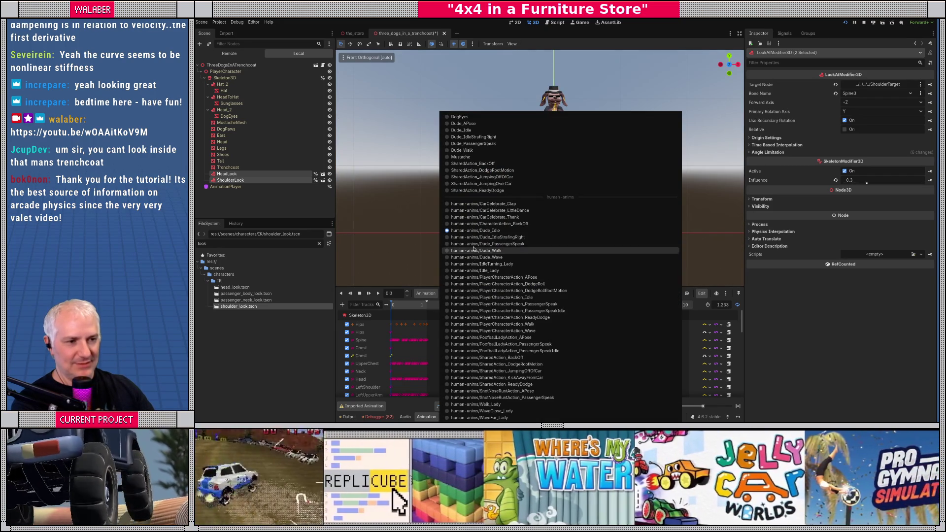
left_click(485, 251)
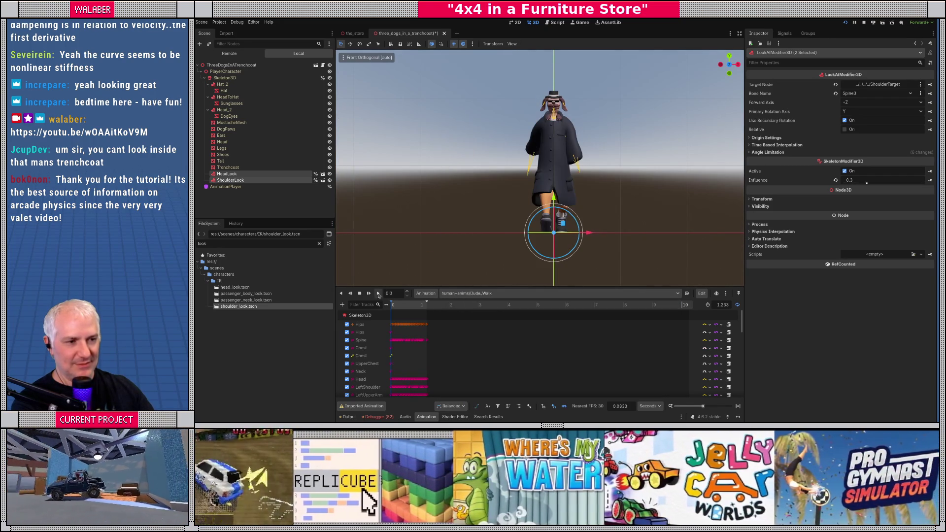
left_click(378, 293)
mouse_move(473, 212)
left_mouse_down()
mouse_move(566, 212)
mouse_move(499, 211)
left_mouse_up()
left_click(473, 293)
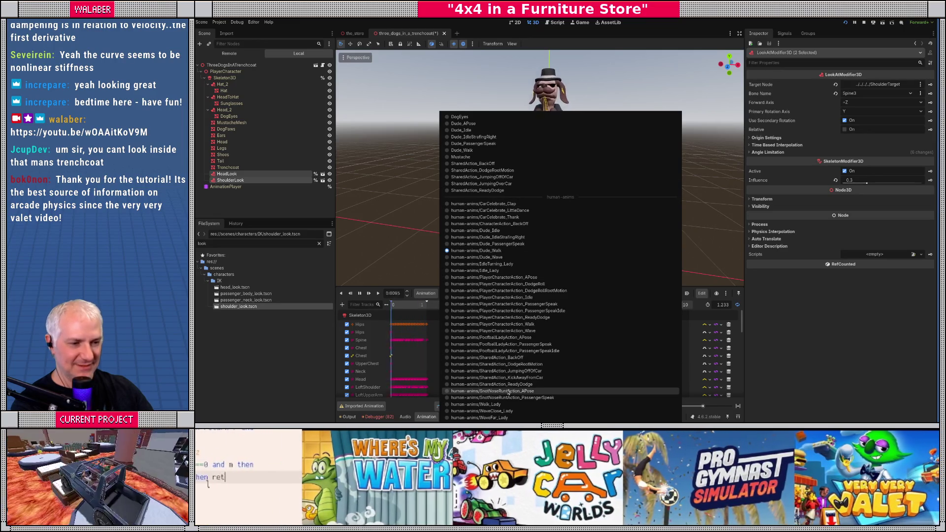
Step: Play the human-anims ReadyDodge crouch animation and orbit around the character
left_click(483, 375)
left_click(378, 293)
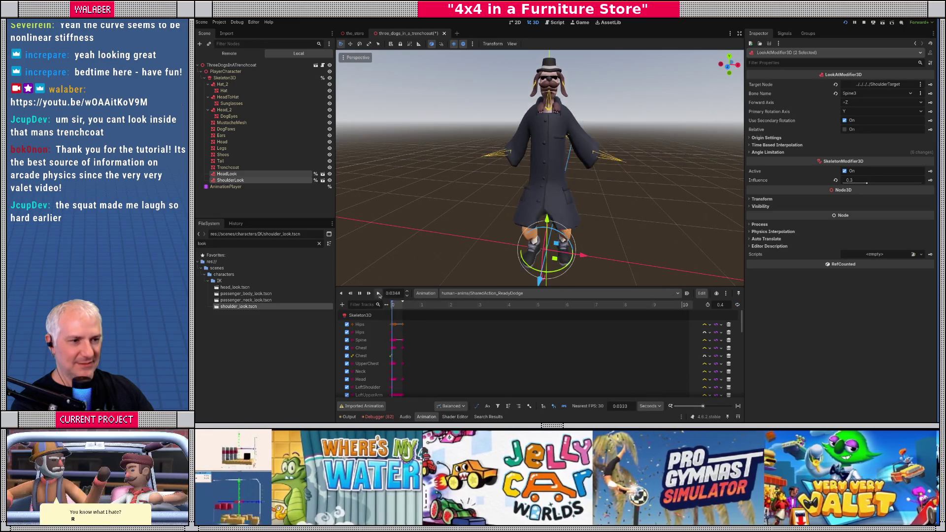
left_click_drag(442, 211, 461, 199)
scroll(461, 199, "down", 2)
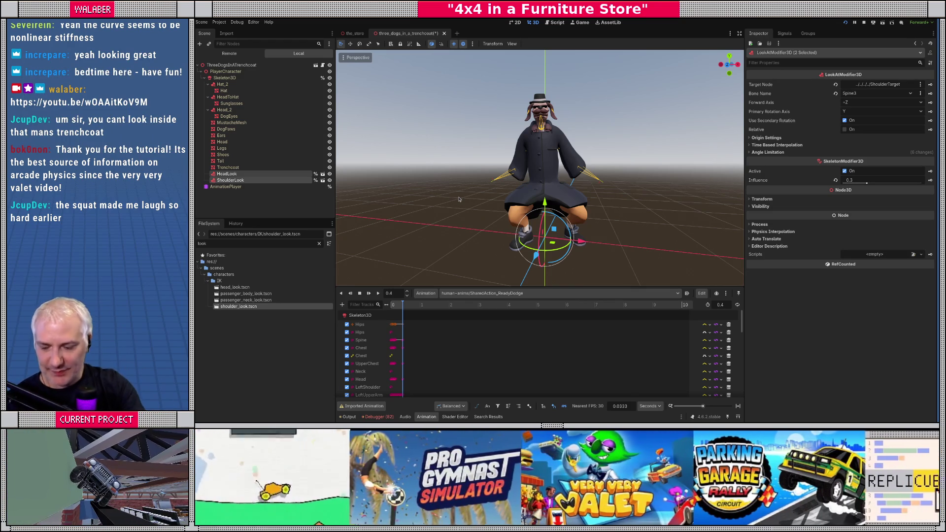
mouse_move(458, 199)
left_mouse_down()
mouse_move(505, 202)
mouse_move(488, 203)
left_mouse_up()
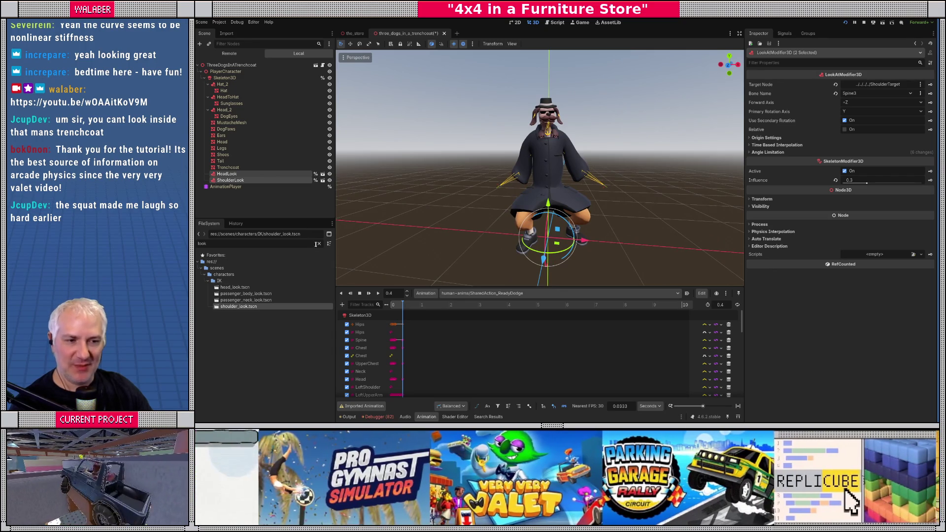
Step: Clear the FileSystem filter and save the trenchcoat scene
left_click(320, 244)
key("ctrl+s")
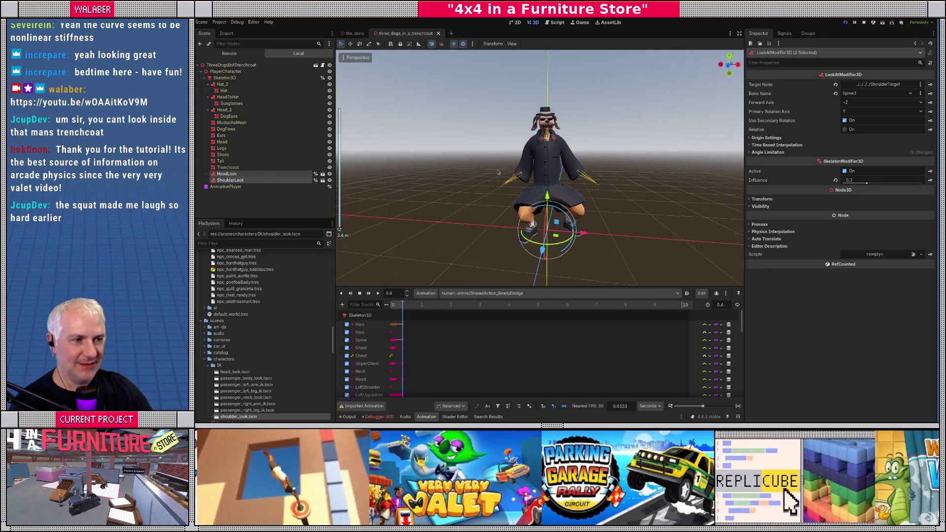
scroll(499, 172, "down", 3)
scroll(498, 172, "up", 5)
scroll(498, 172, "down", 3)
mouse_move(498, 171)
left_mouse_down()
mouse_move(525, 174)
mouse_move(482, 197)
left_mouse_up()
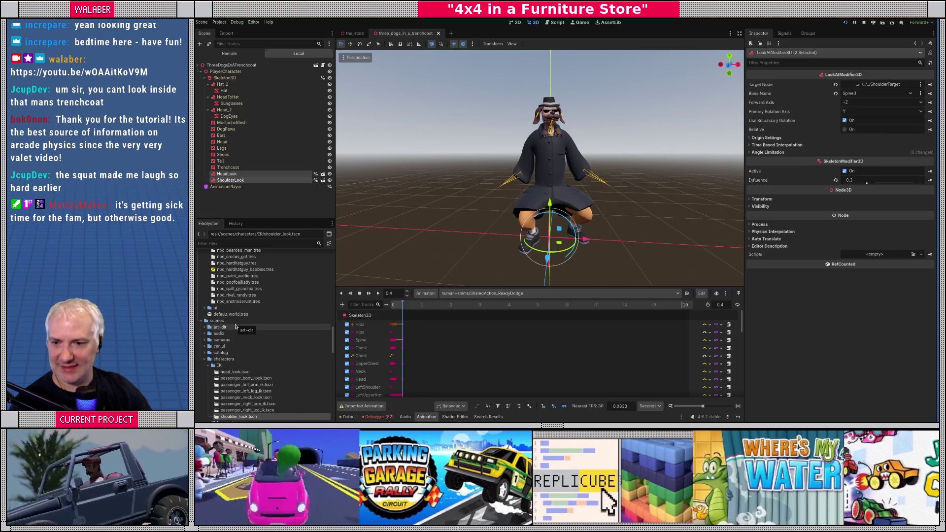
Step: Duplicate npc_hardhatguy.tres as npc_three_dogs_in_a_trenchcoat.tres and select the copy
scroll(236, 326, "up", 3)
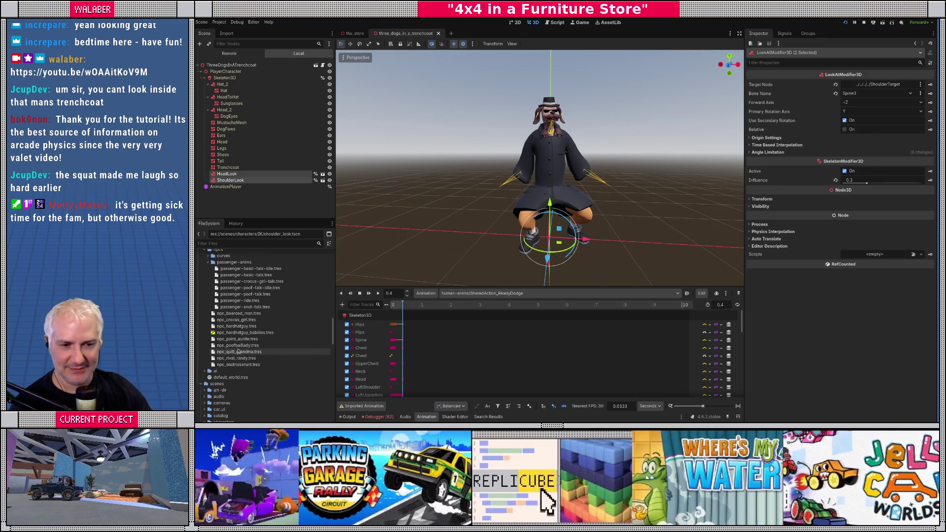
left_click(236, 326)
right_click(236, 326)
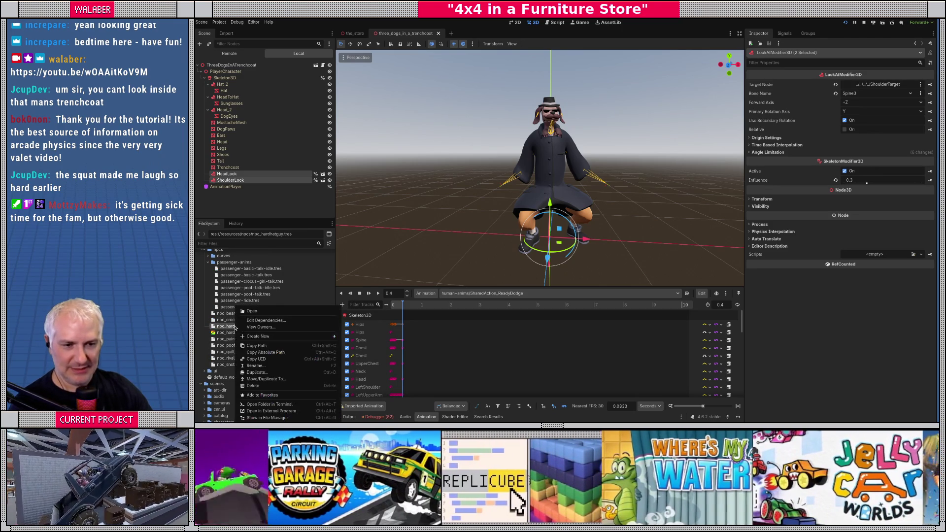
left_click(255, 372)
key("Right")
key("BackSpace")
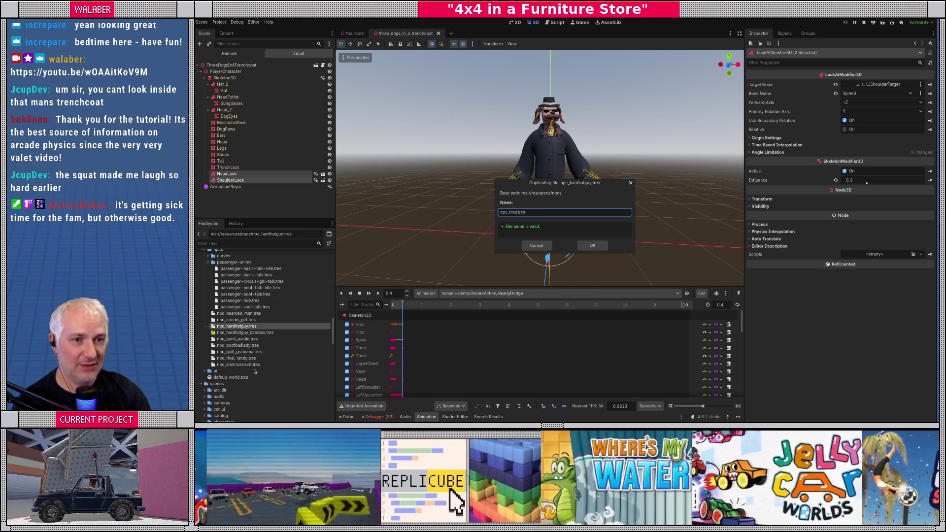
type("e_dogs")
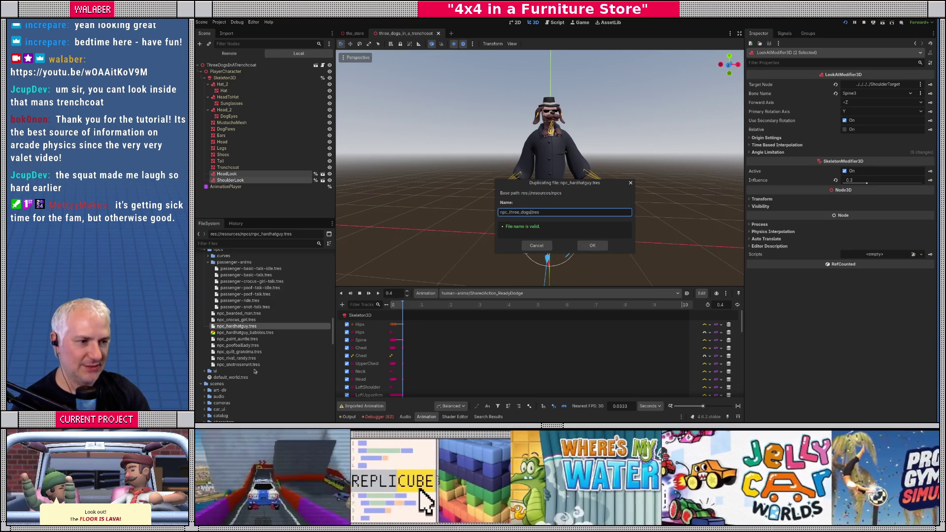
type("_in_a_trenchcoat")
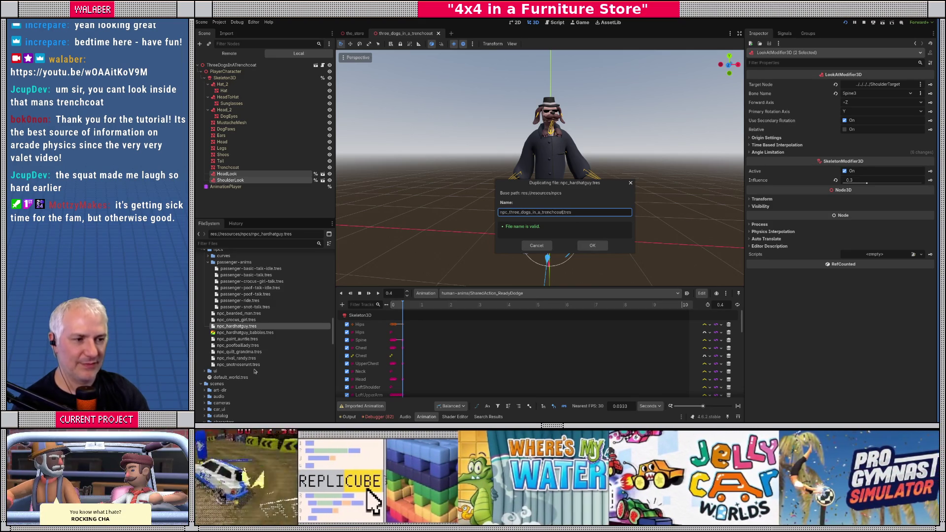
key("Return")
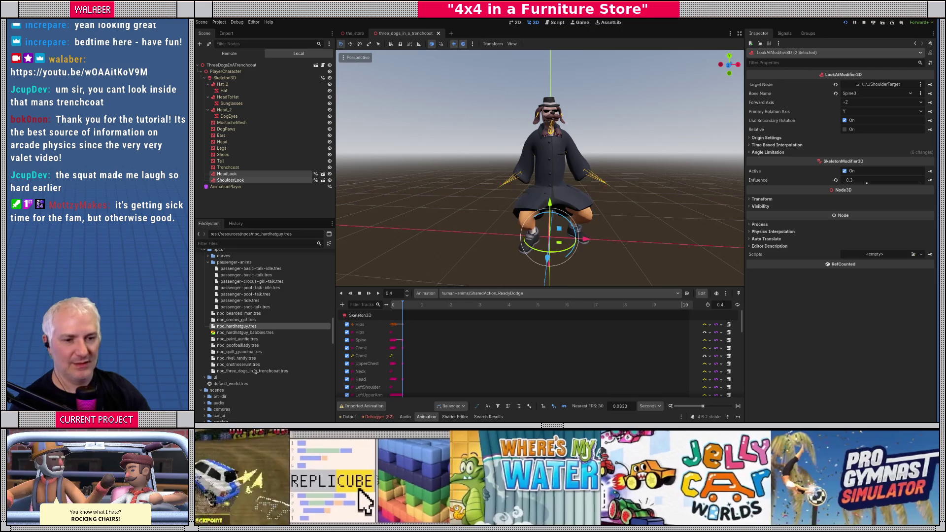
left_click(255, 371)
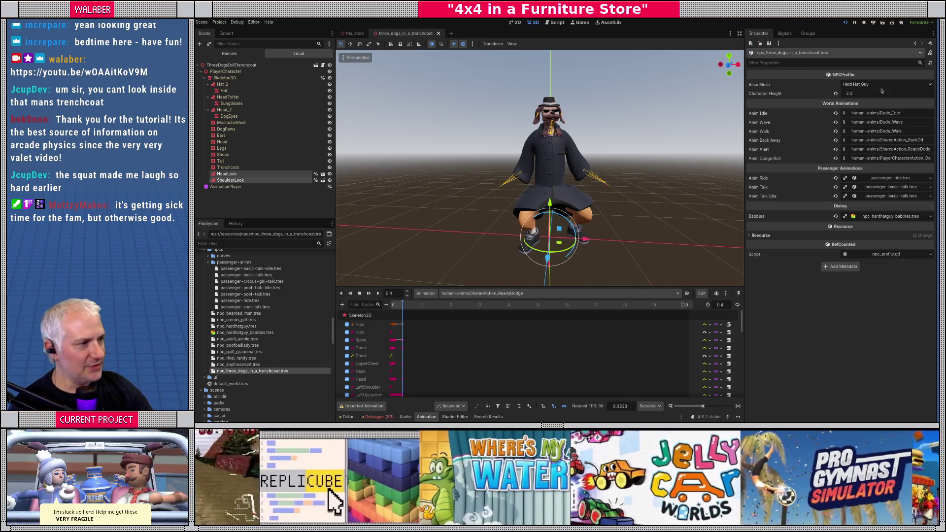
Step: Set the profile's Base Mesh to Three Dogs In A Trenchcoat, then open npc_profile.gd
left_click(881, 85)
left_click(857, 148)
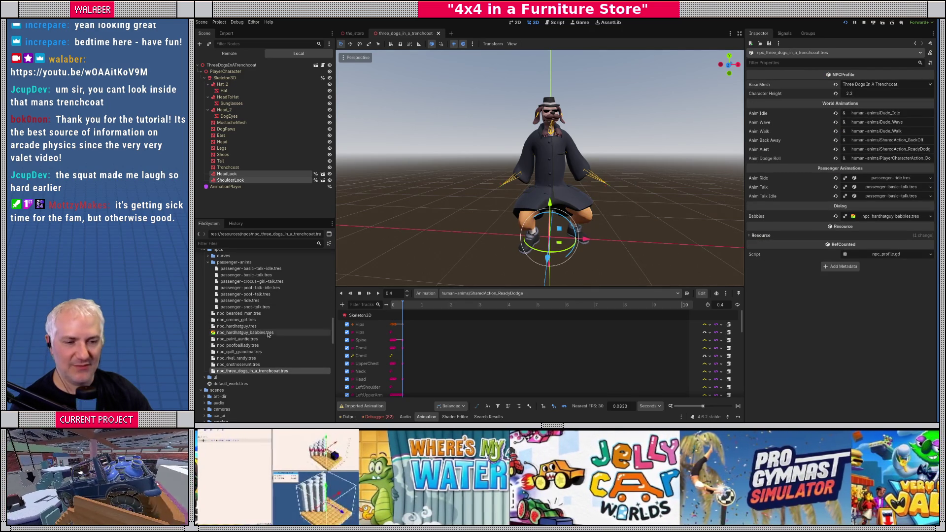
left_click(238, 339)
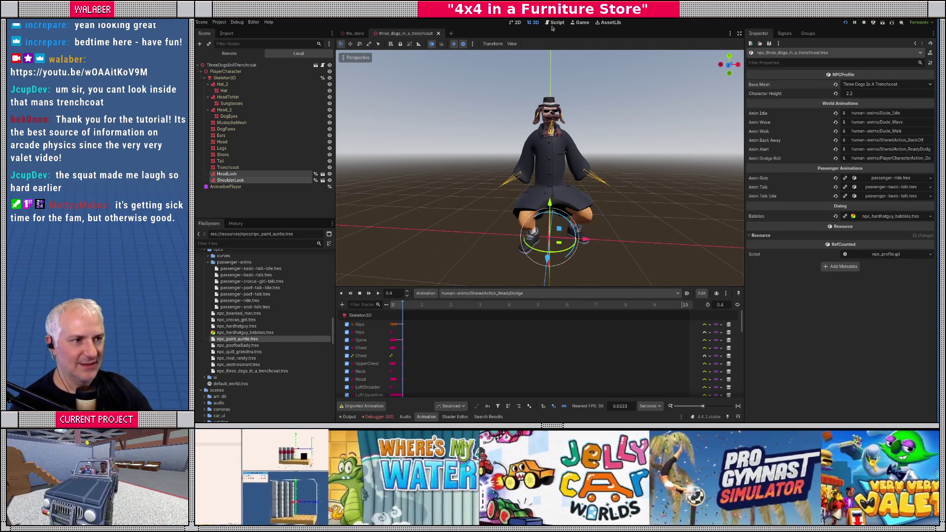
left_click(555, 22)
left_click(364, 114)
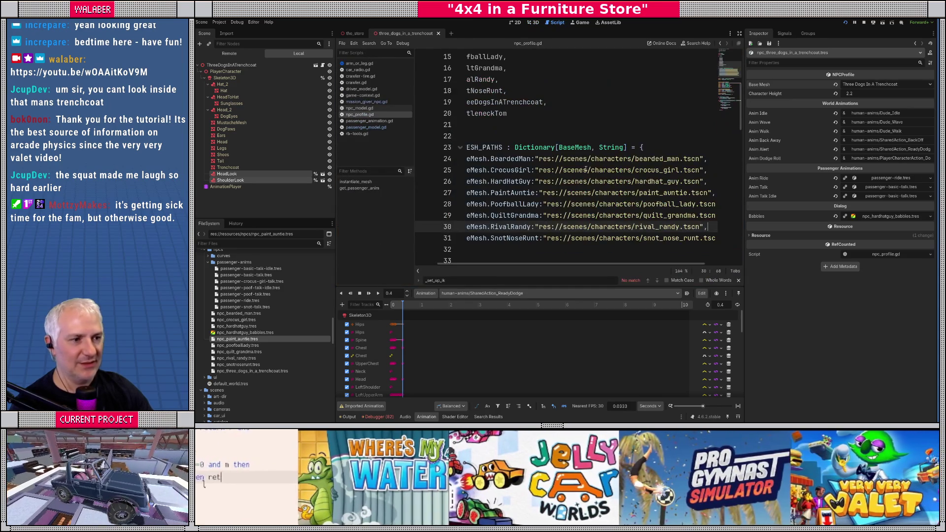
Step: Add a MESH_PATHS entry mapping BaseMesh.ThreeDogsInATrenchcoat to three_dogs_in_a_trenchcoat.tscn
left_click(740, 34)
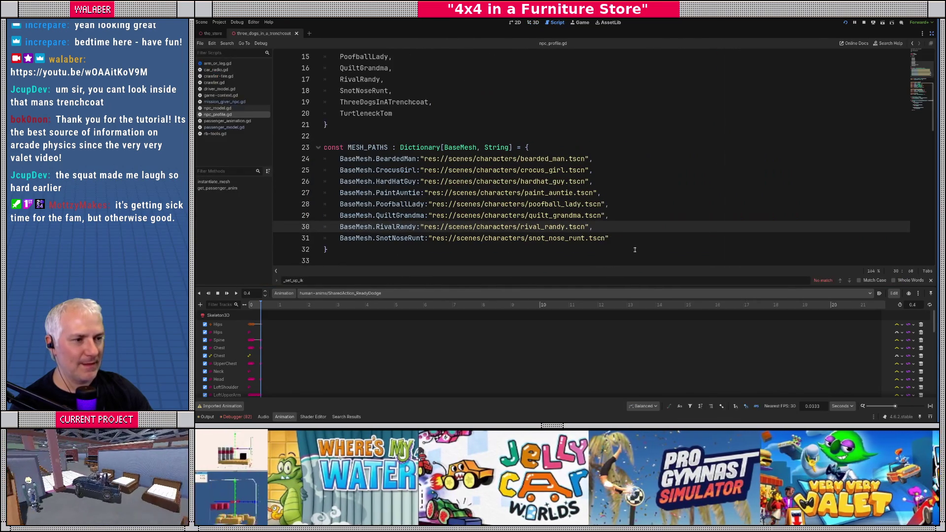
key("Return")
type("Base")
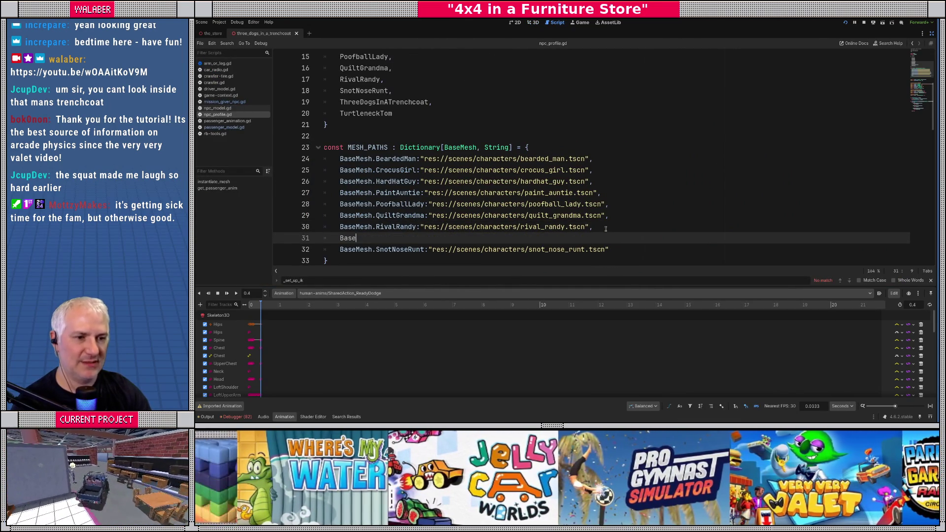
type("Mesh.thr")
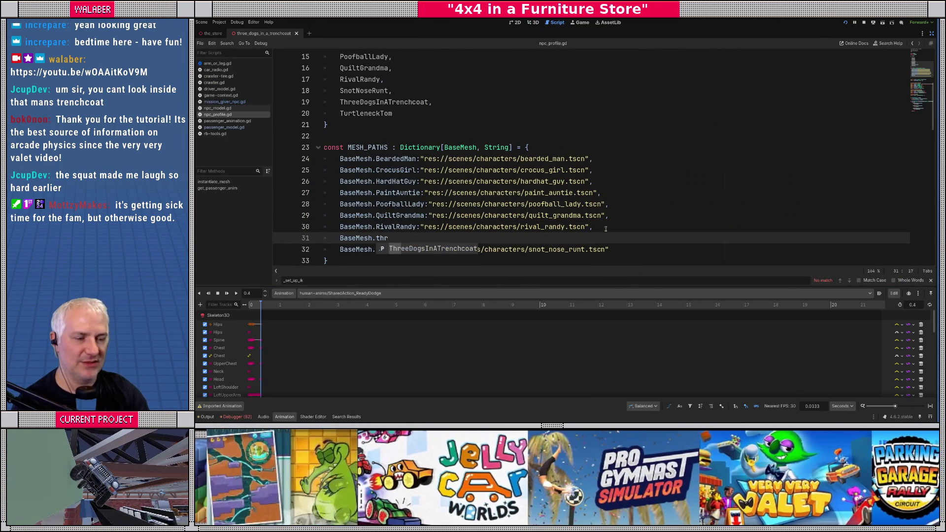
key("Return")
type(":")
type("res://")
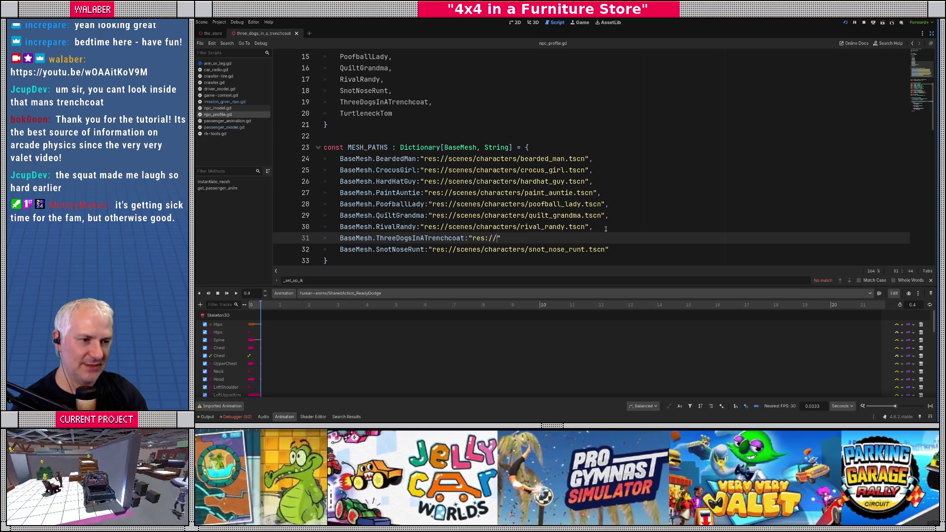
type("scne")
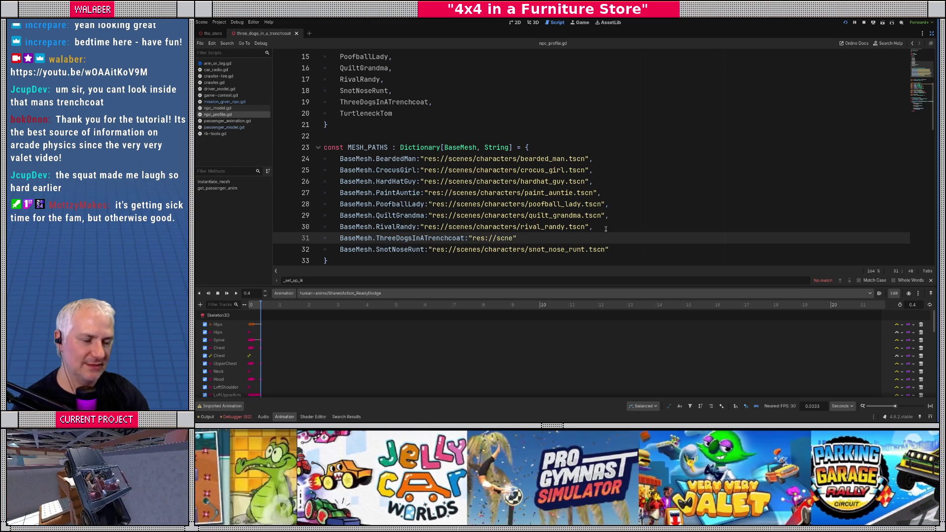
type("es/character")
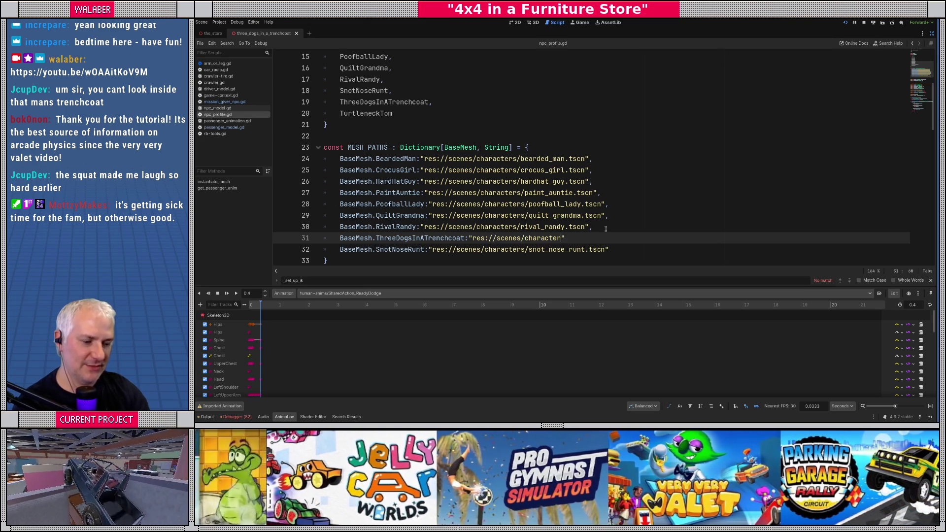
type("s/three_")
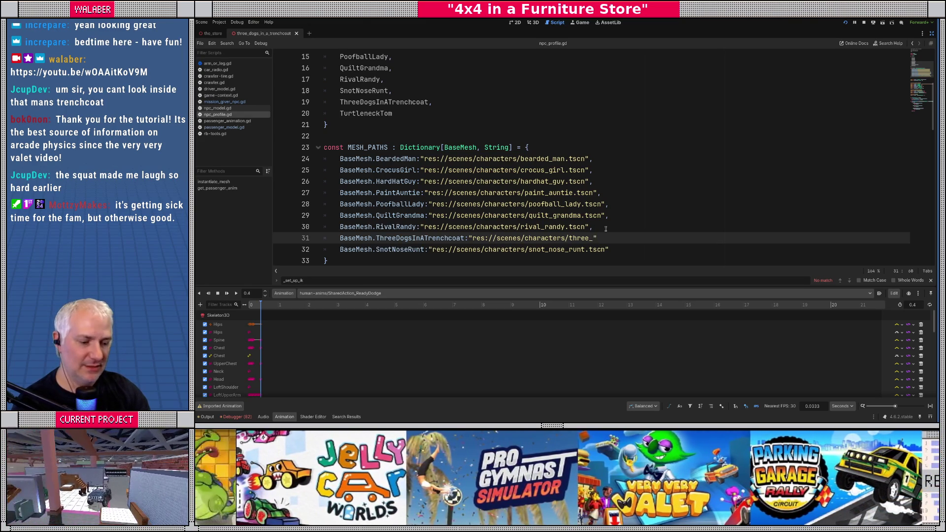
key("BackSpace")
key("BackSpace")
type("dogs_in")
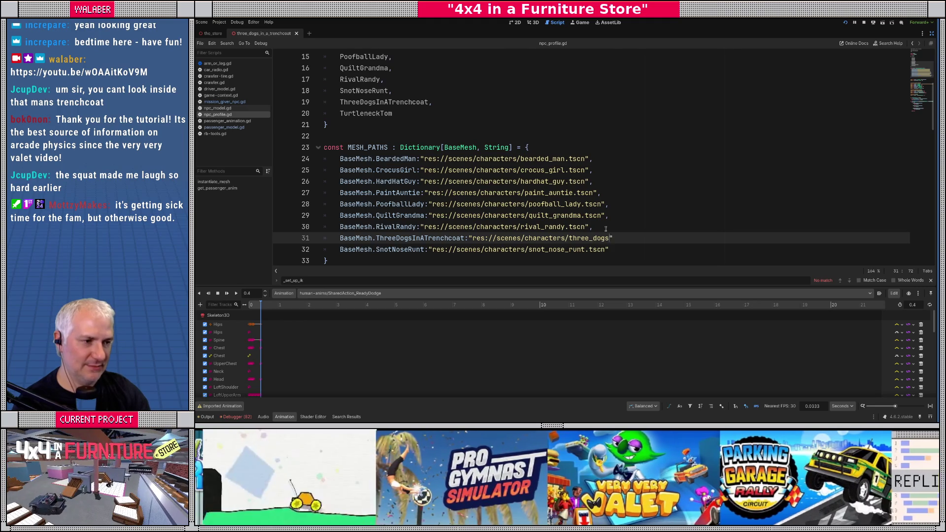
type("_a_trenchco")
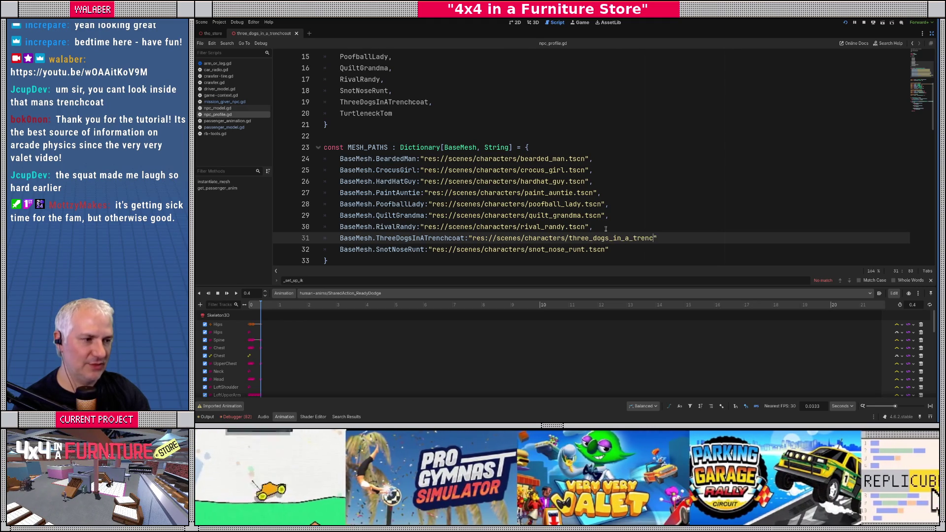
type("at.tscn")
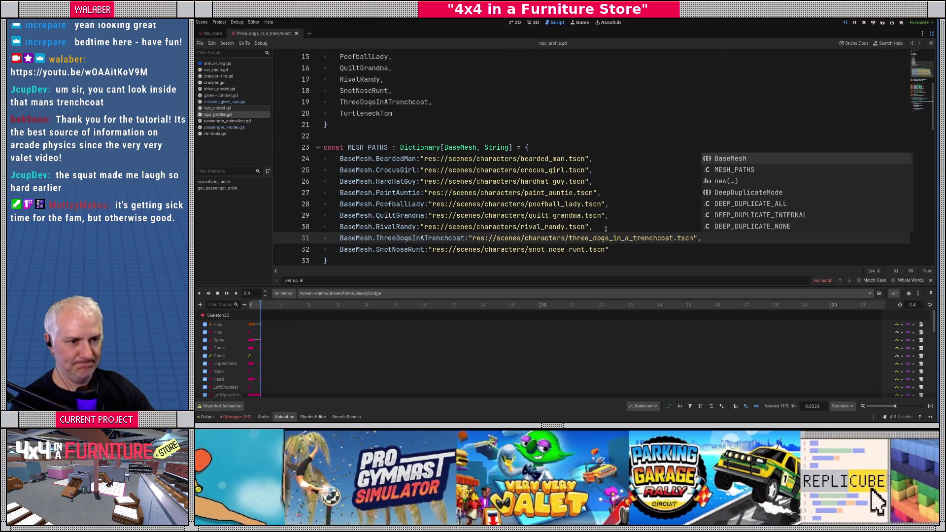
Step: Restore the side docks and return to the 3D workspace
left_click(602, 181)
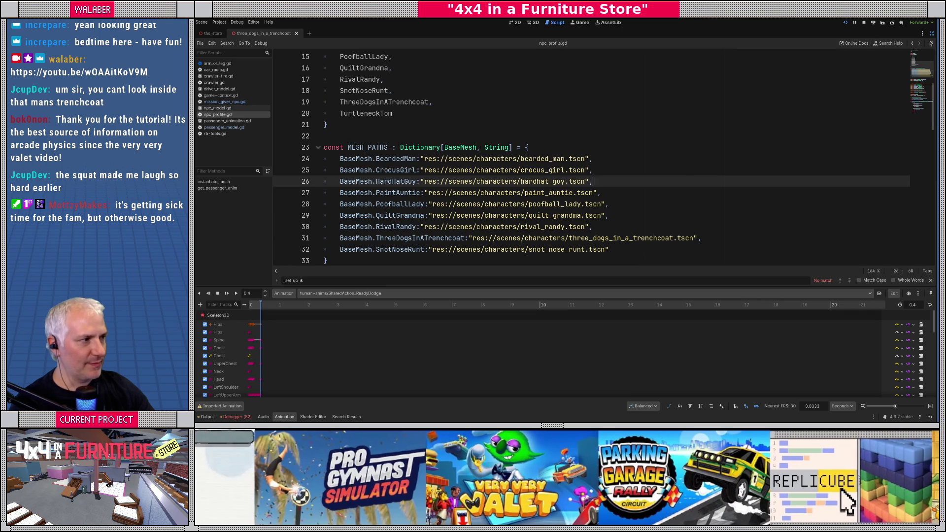
left_click(930, 43)
key("ctrl+F2")
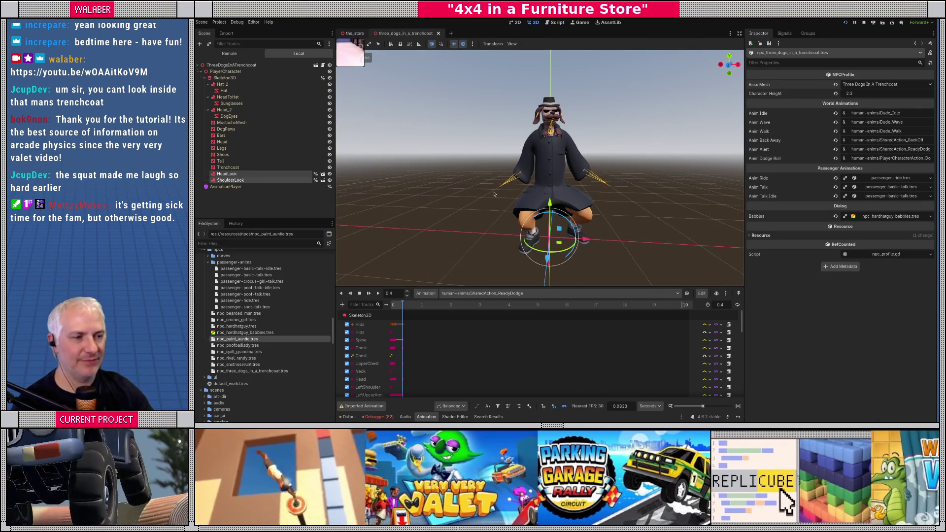
Step: Open the_store scene, fly to the restaurant, and select the mission-giver character by the couch
left_click(355, 34)
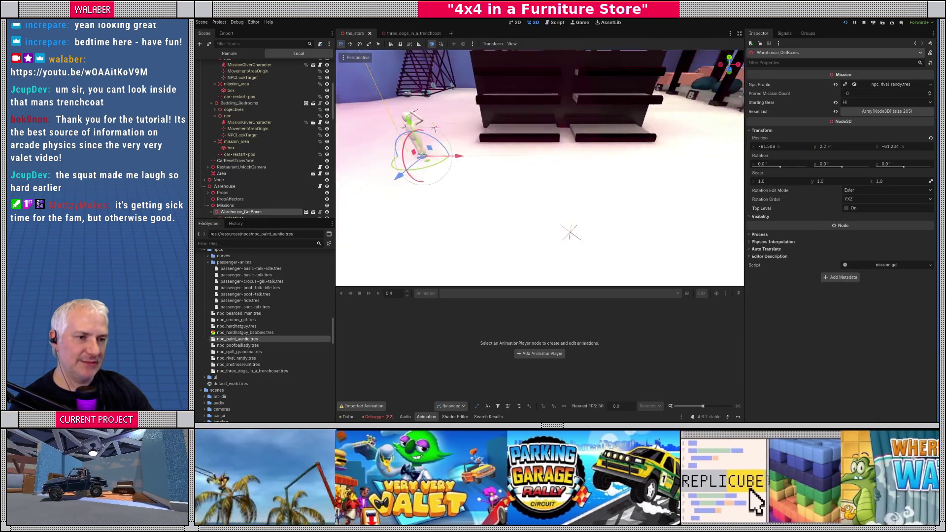
key("w")
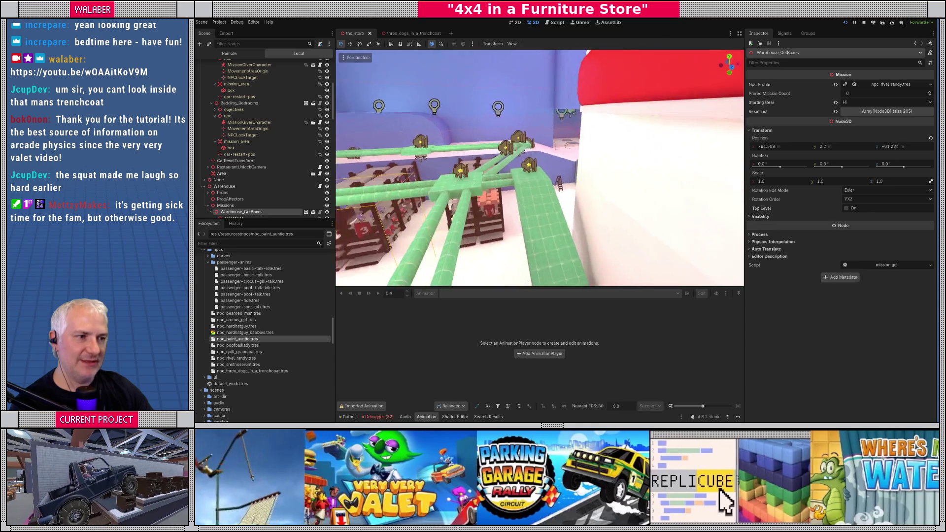
key("w")
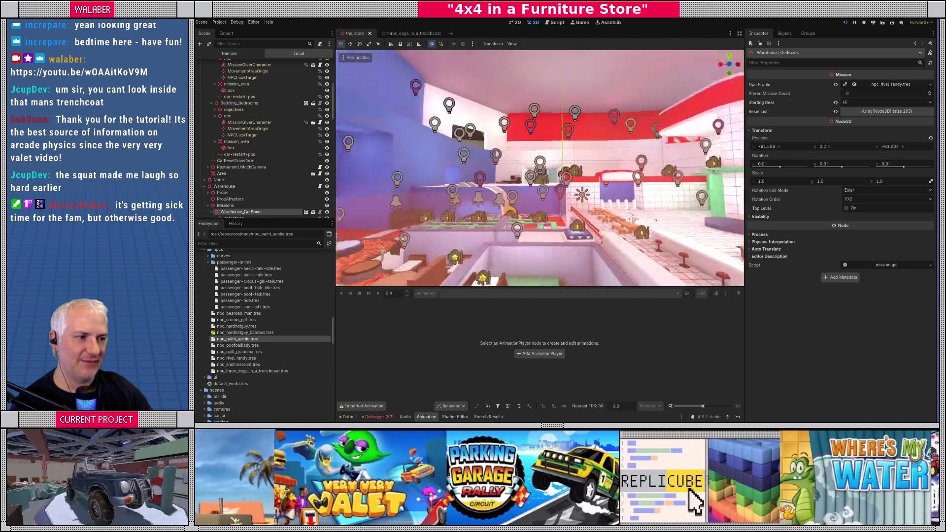
key("w")
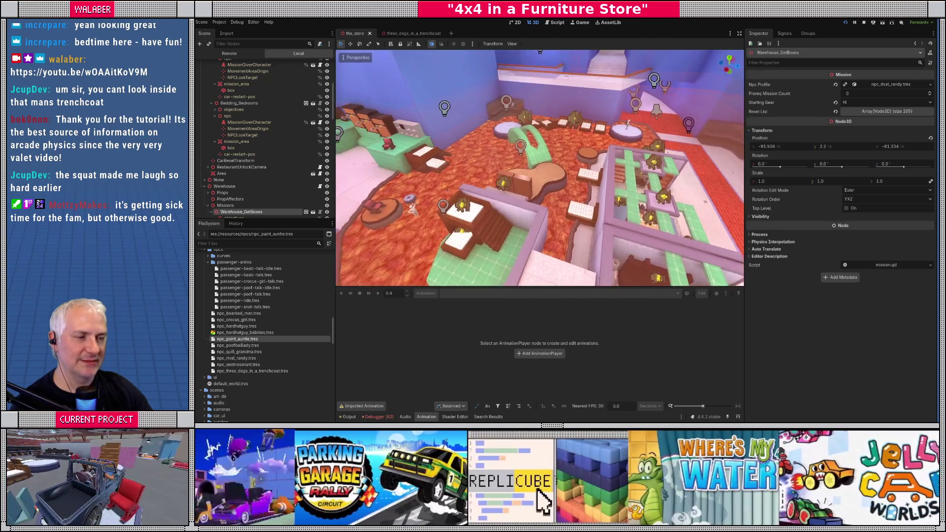
key("w")
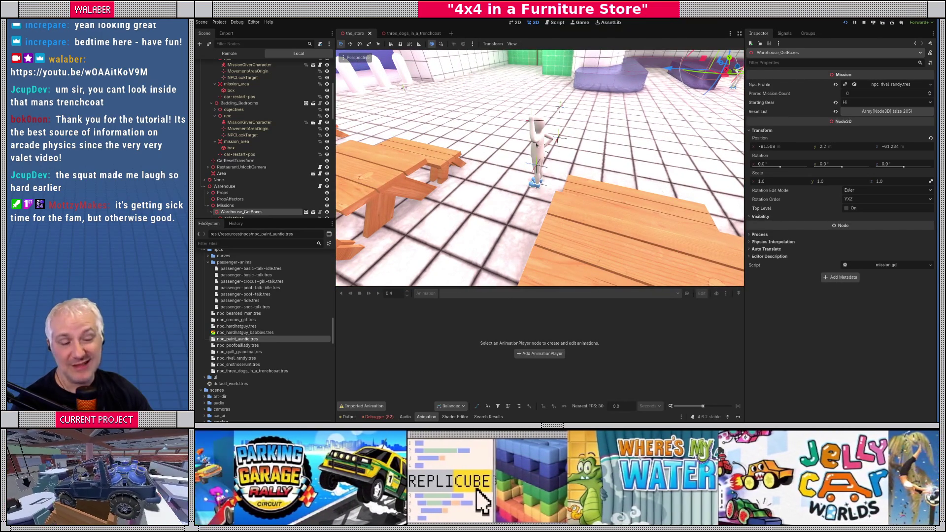
left_click_drag(536, 144, 477, 116)
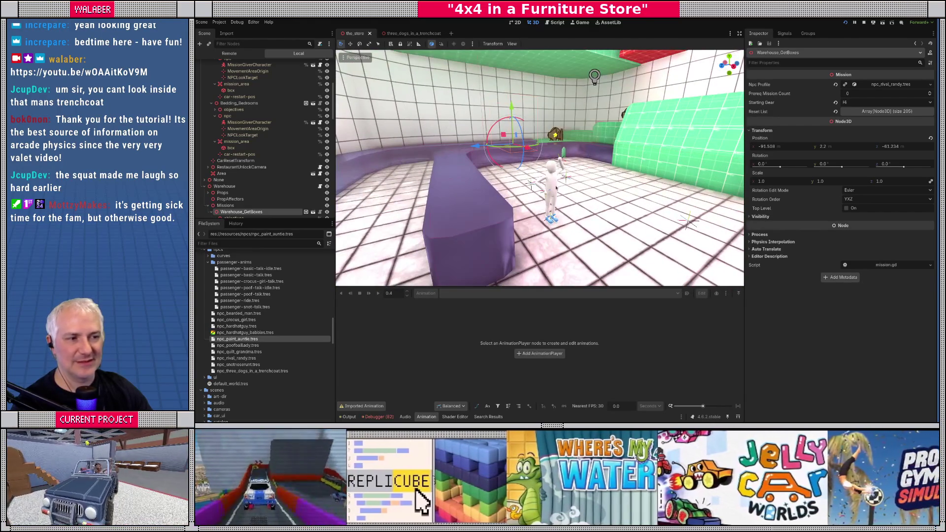
left_click(552, 184)
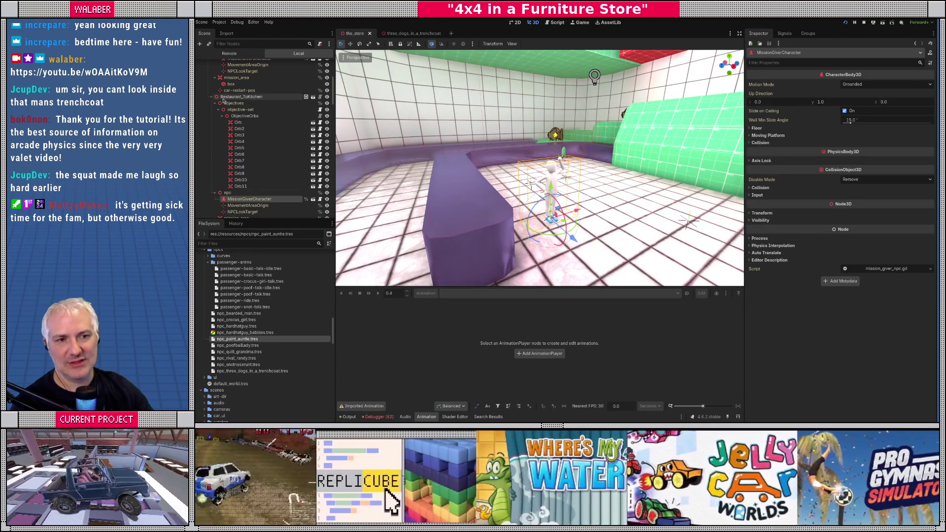
Step: Set Restaurant_ToKitchen's Npc Profile to npc_three_dogs_in_a_trenchcoat.tres and save the store scene
left_click(223, 98)
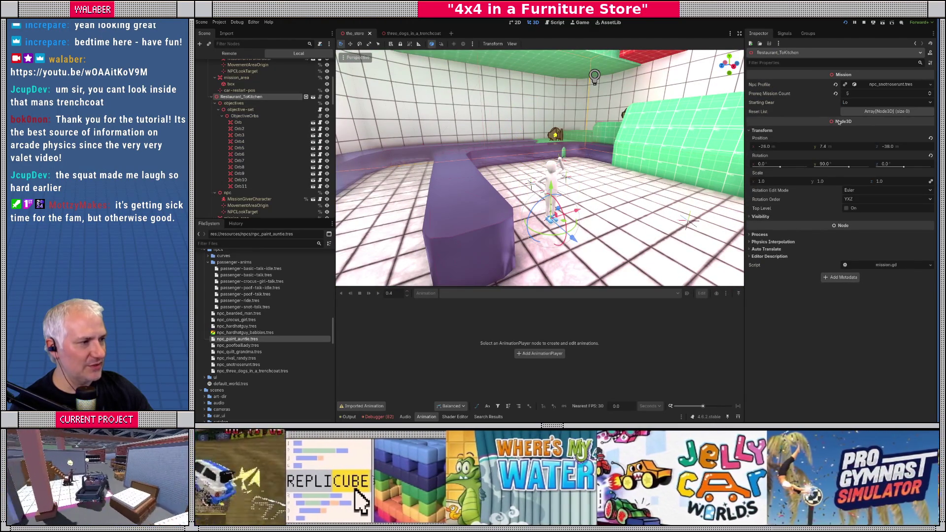
left_click(930, 85)
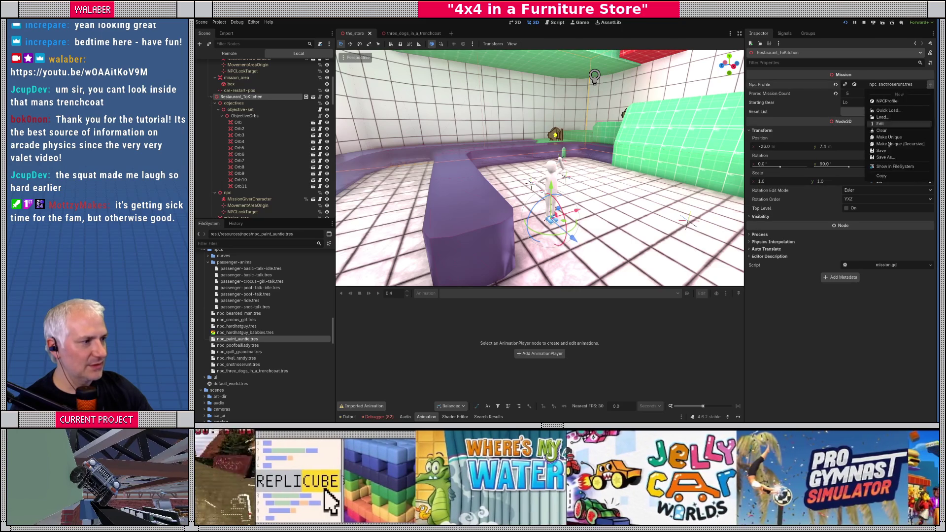
left_click(888, 110)
type("three")
key("Return")
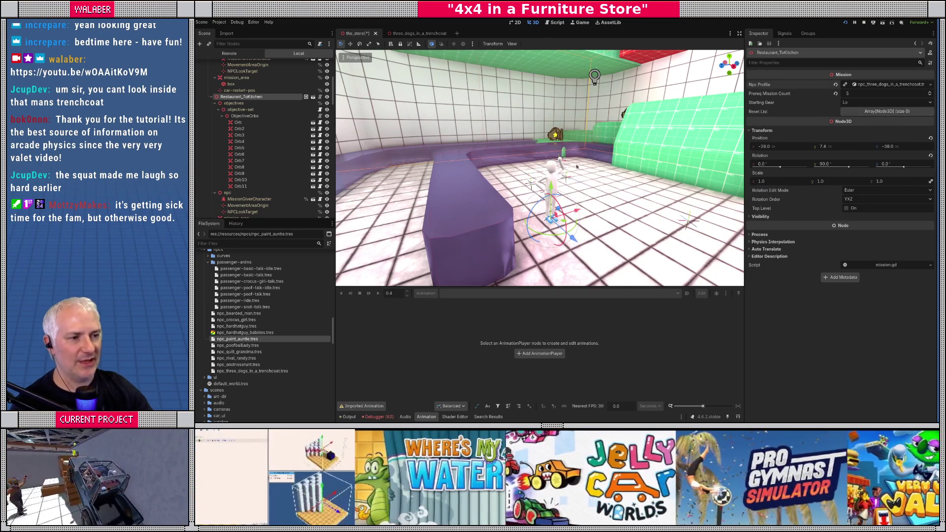
key("ctrl+s")
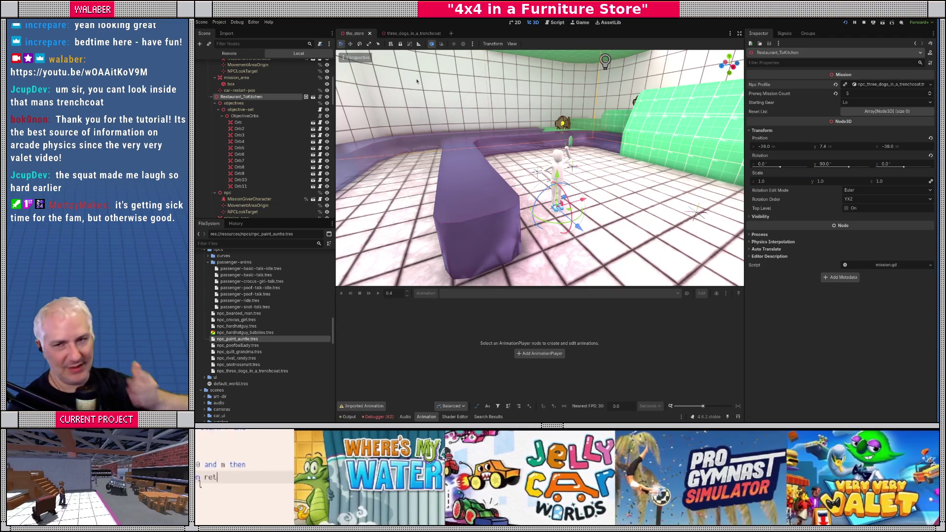
Step: Close the trenchcoat character scene and widen the left dock
left_click(425, 34)
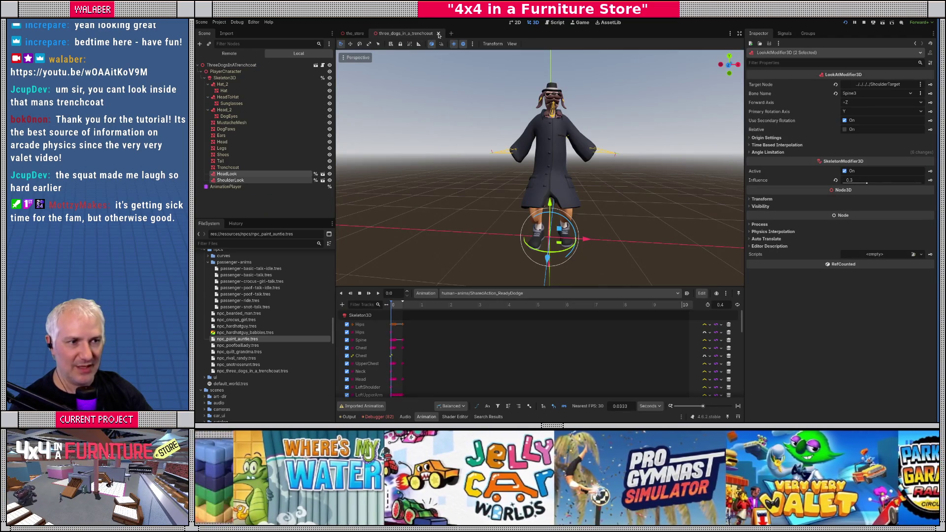
key("ctrl+shift+w")
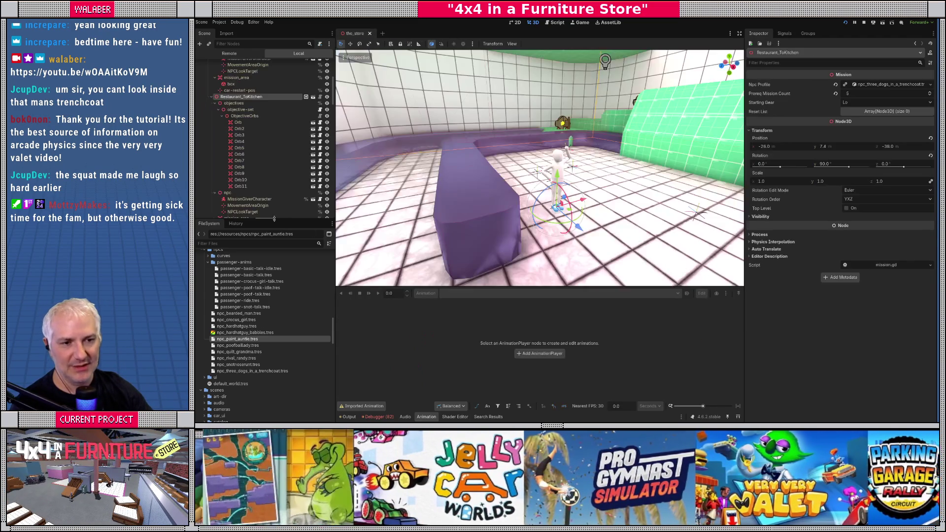
left_click_drag(274, 219, 274, 210)
mouse_move(335, 278)
left_mouse_down()
mouse_move(354, 278)
mouse_move(343, 270)
mouse_move(348, 255)
mouse_move(438, 254)
mouse_move(347, 260)
left_mouse_up()
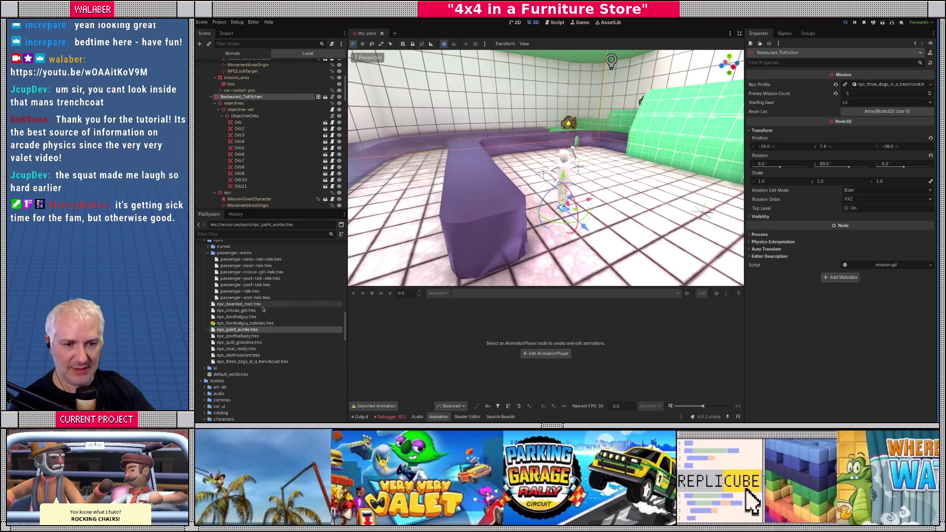
Step: Create a new scene inherited from TurtleneckTom.glb, zoom in on the character, and start renaming the root
scroll(260, 309, "down", 5)
scroll(260, 310, "up", 10)
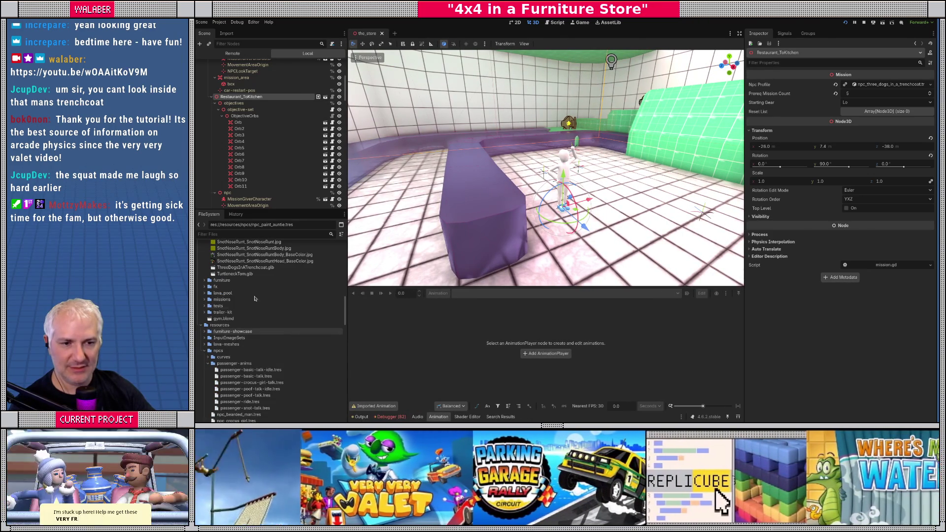
right_click(241, 274)
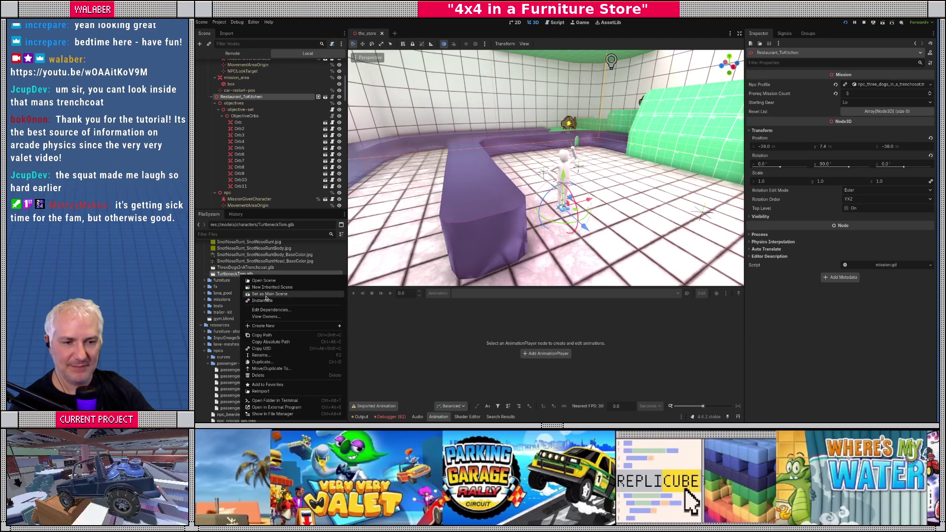
left_click(272, 287)
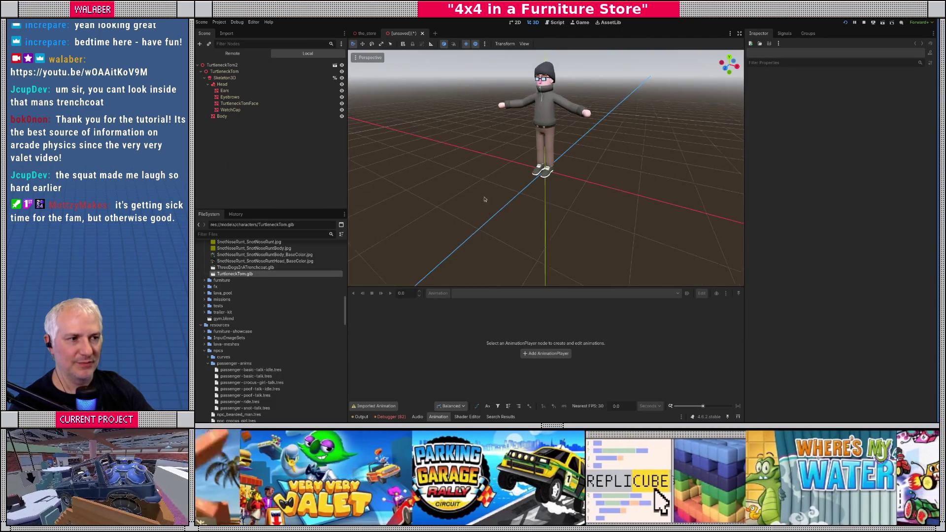
scroll(516, 186, "up", 3)
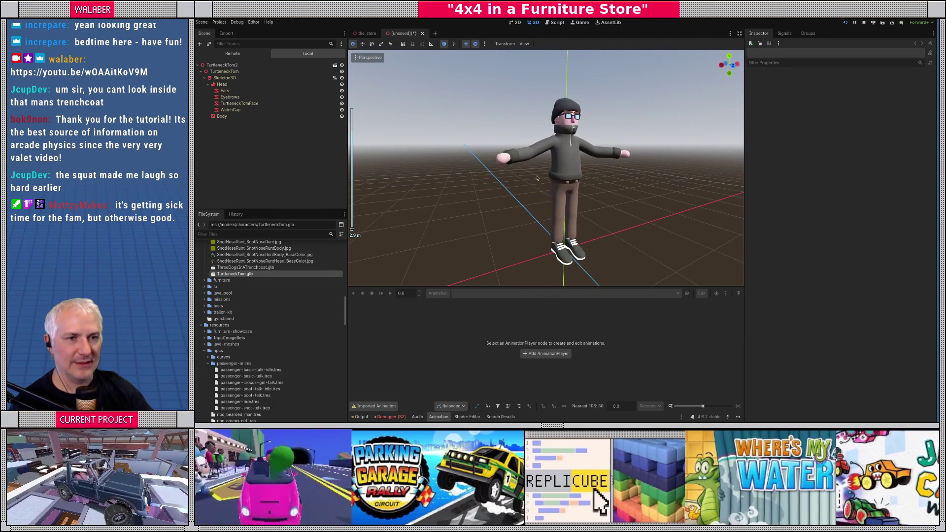
double_click(250, 68)
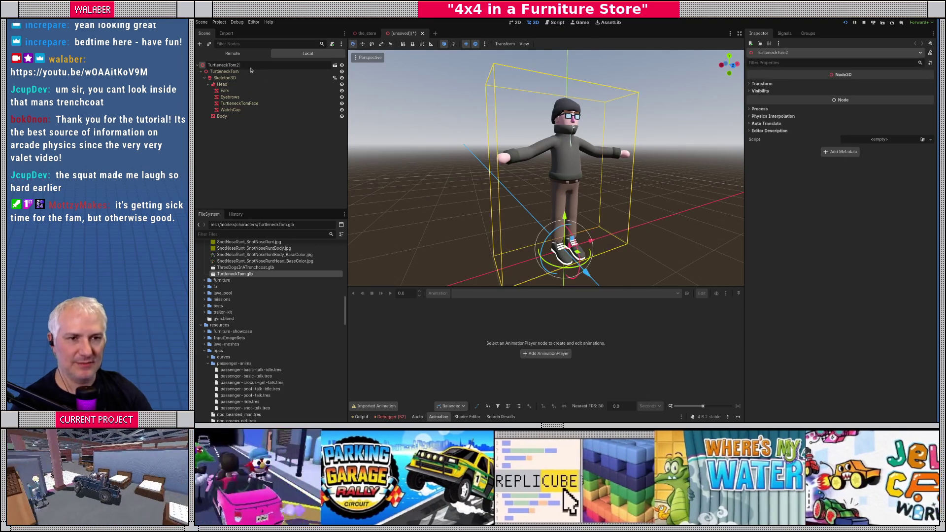
Step: Name the root TurtleneckTom, add an AnimationPlayer child, and make it accessible as a unique name
key("Return")
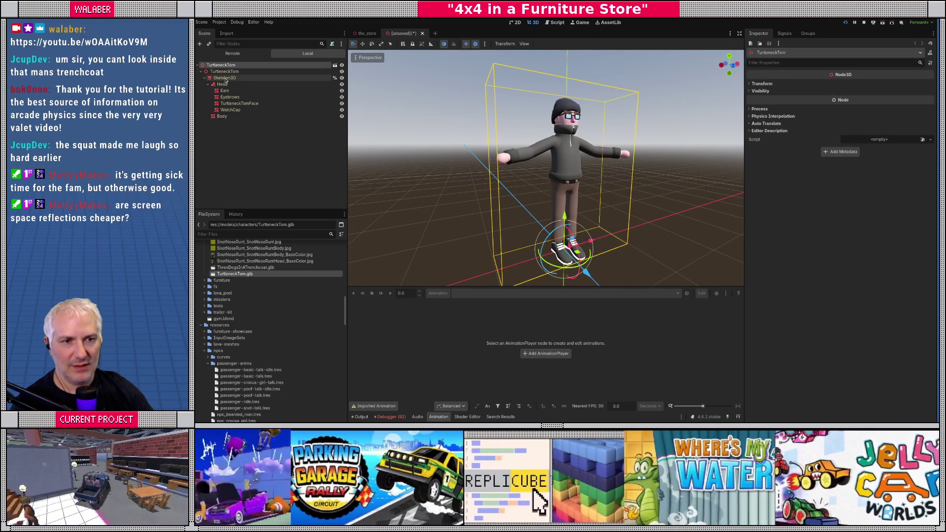
right_click(235, 73)
left_click(242, 77)
type("animation")
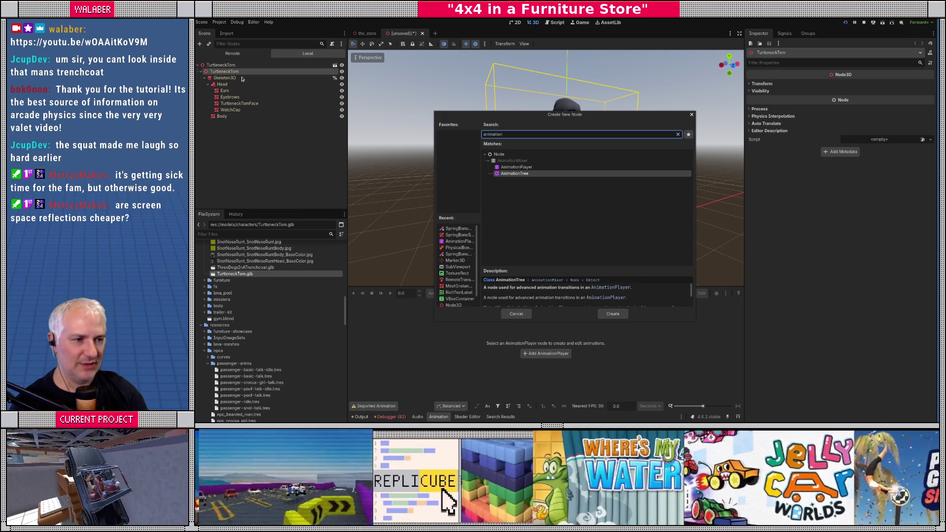
key("Up")
key("Return")
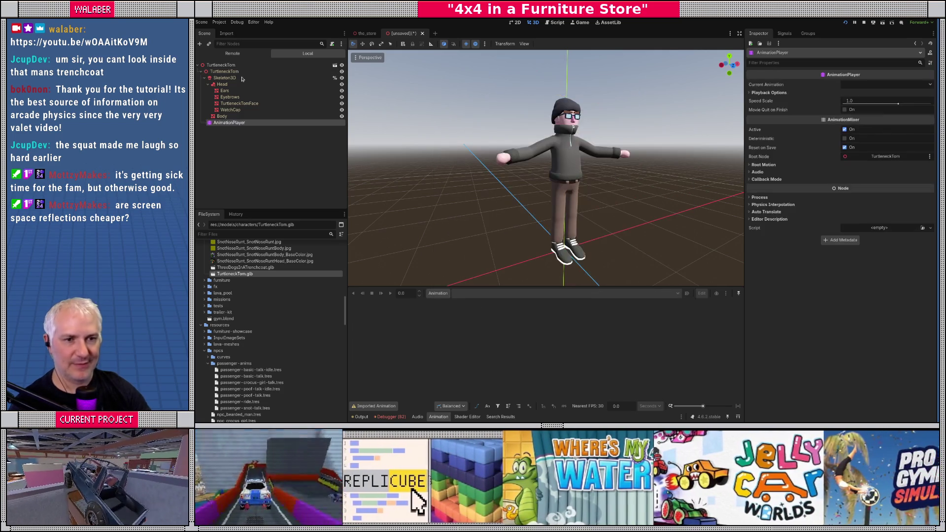
right_click(230, 123)
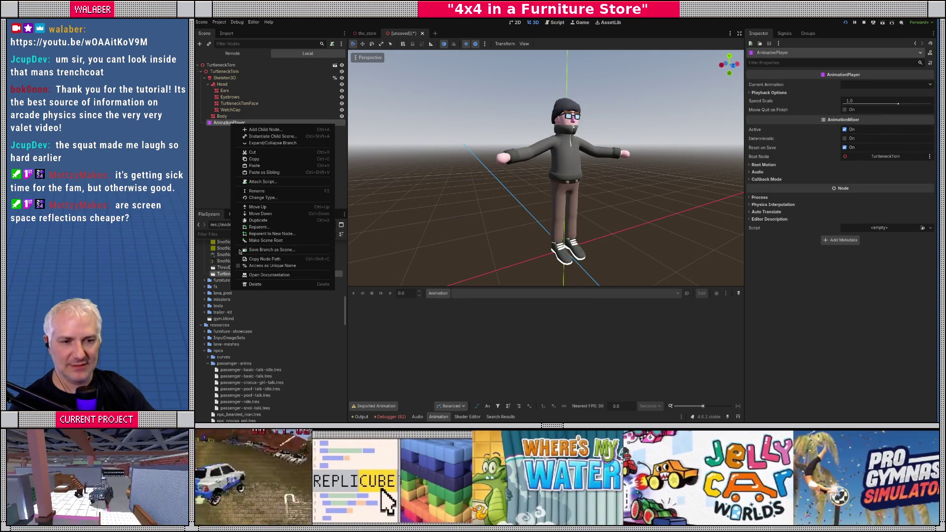
left_click(242, 265)
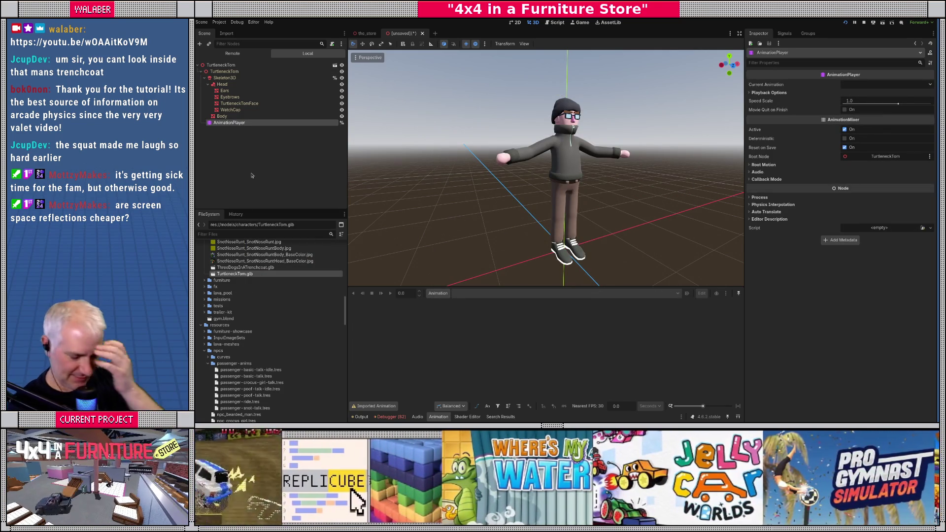
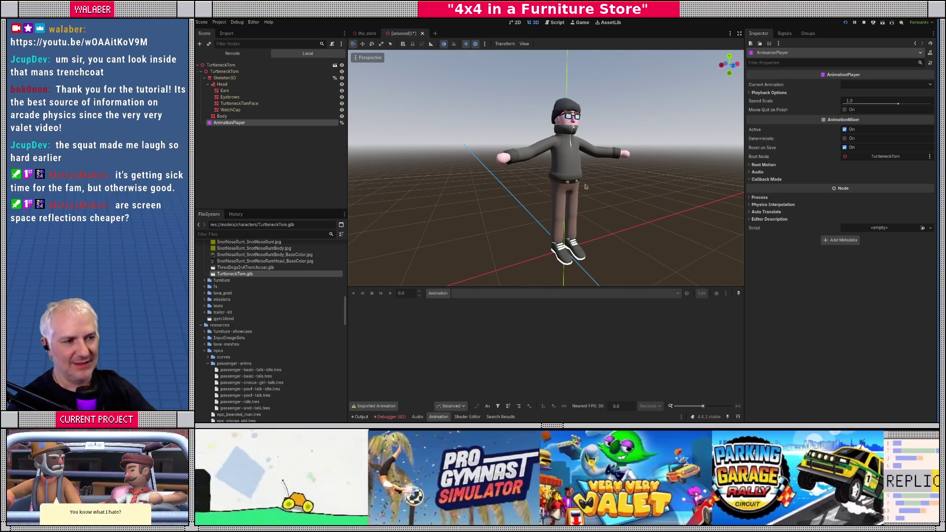
Step: Filter FileSystem for 'look' and add the head_look and shoulder_look scenes under Skeleton3D
scroll(586, 187, "down", 2)
scroll(566, 187, "up", 2)
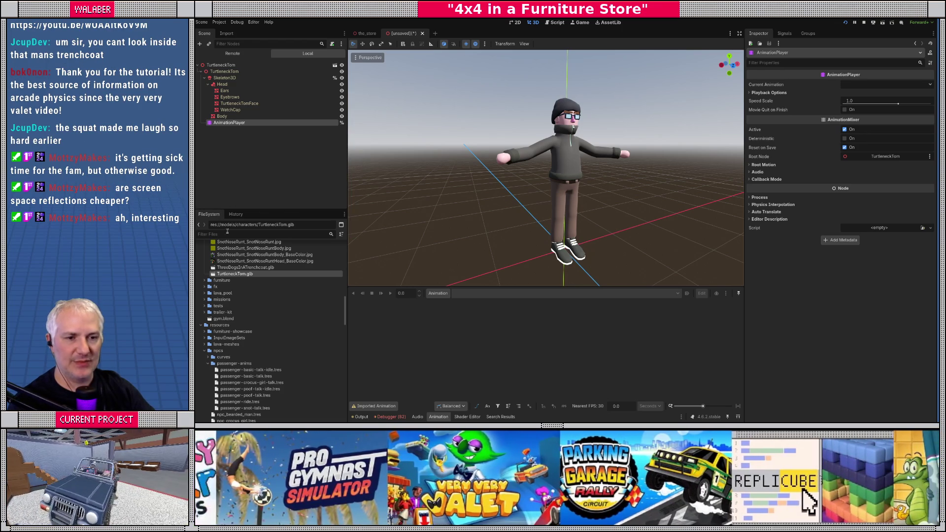
type("look")
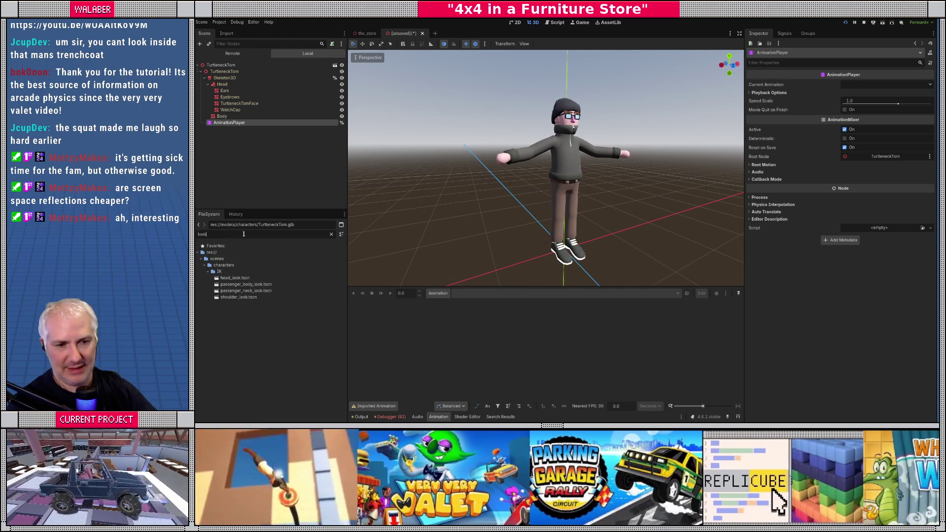
left_click_drag(235, 278, 228, 79)
left_click_drag(238, 297, 227, 78)
Step: Make HeadLook and ShoulderLook accessible by unique name, then start choosing a script for the root
left_click(231, 123, "ctrl")
right_click(246, 130)
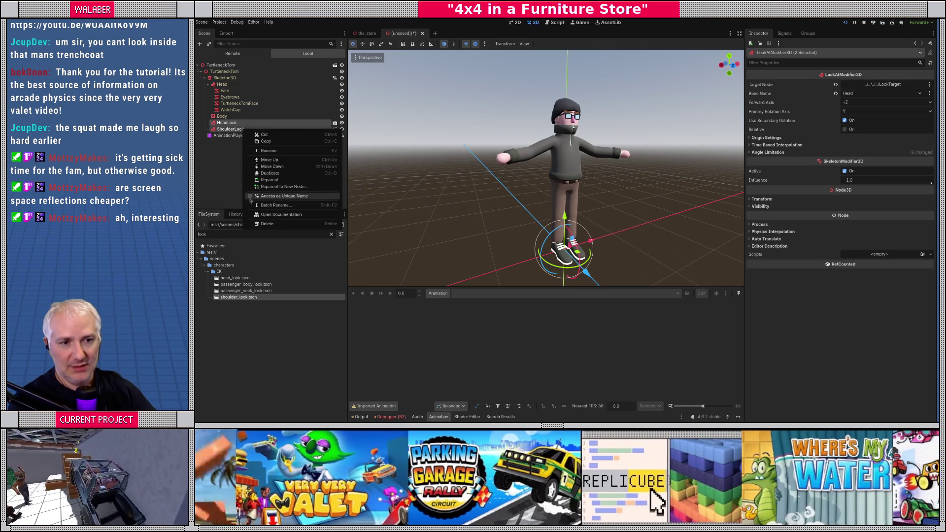
left_click(251, 196)
left_click(220, 64)
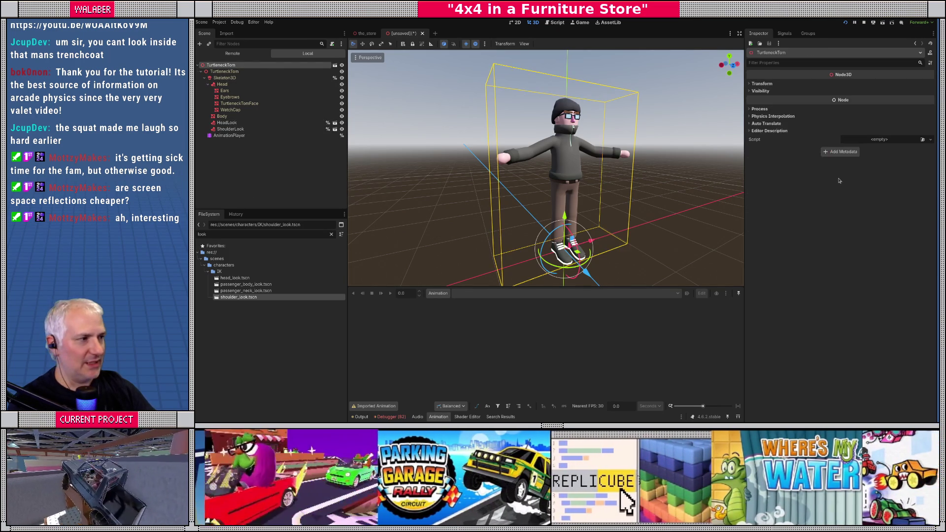
left_click(922, 140)
Step: Attach npc_model.gd to the root and point its Eyebrows property to the Eyebrows mesh
type("npc_m")
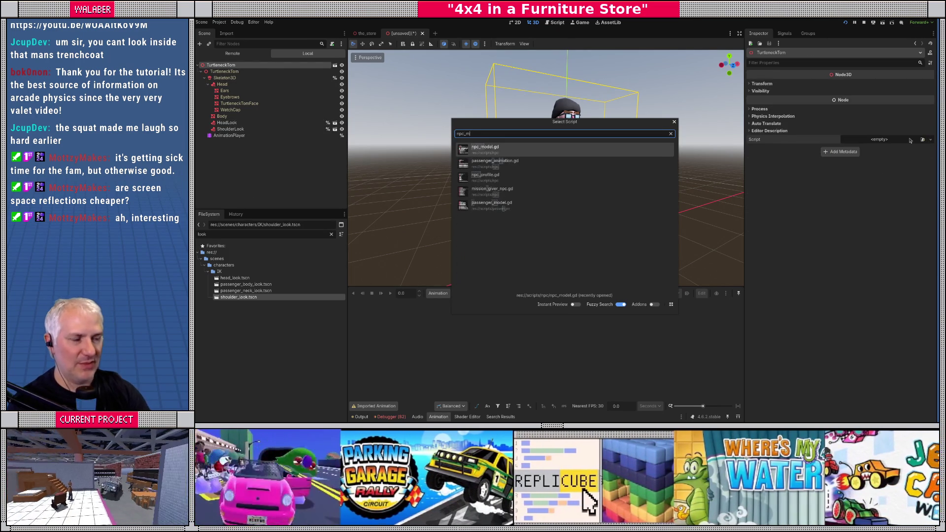
key("Return")
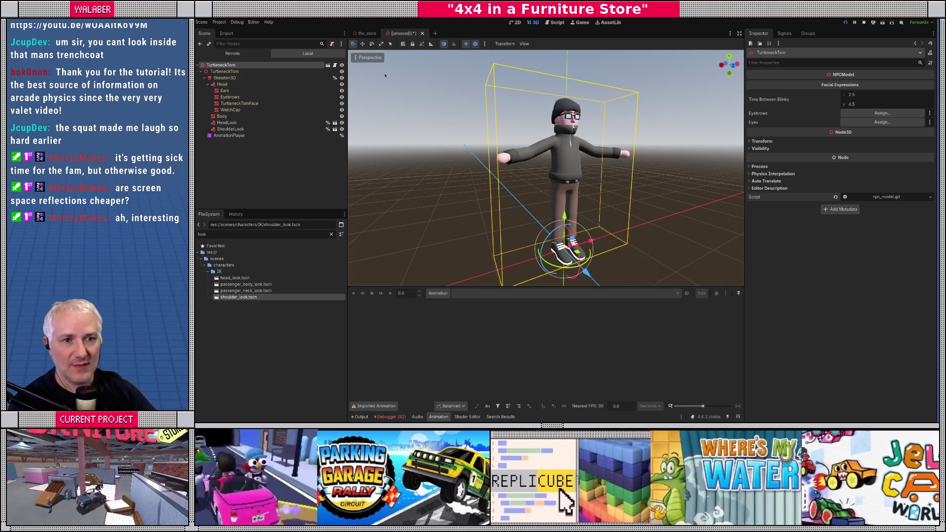
left_click(871, 113)
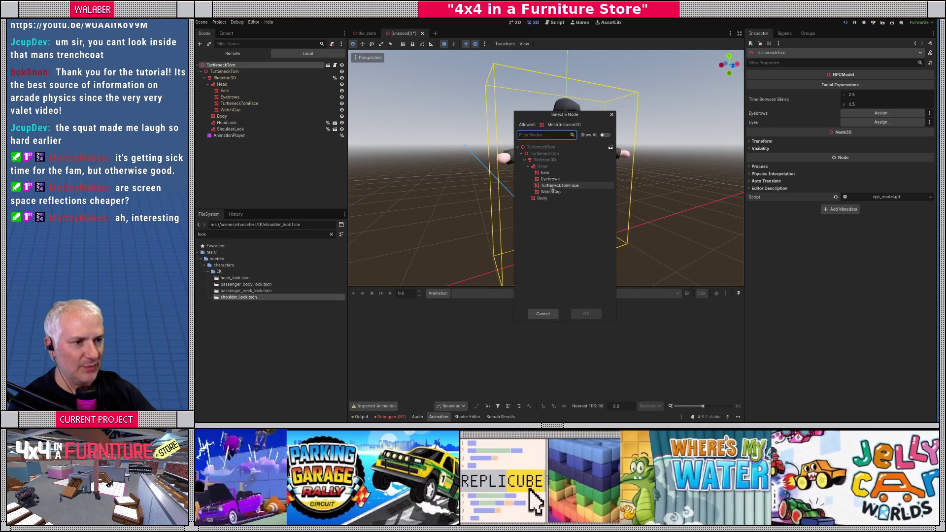
double_click(555, 181)
Step: Leave Eyes unassigned, view the head from the side, and clear the node selection
left_click(881, 122)
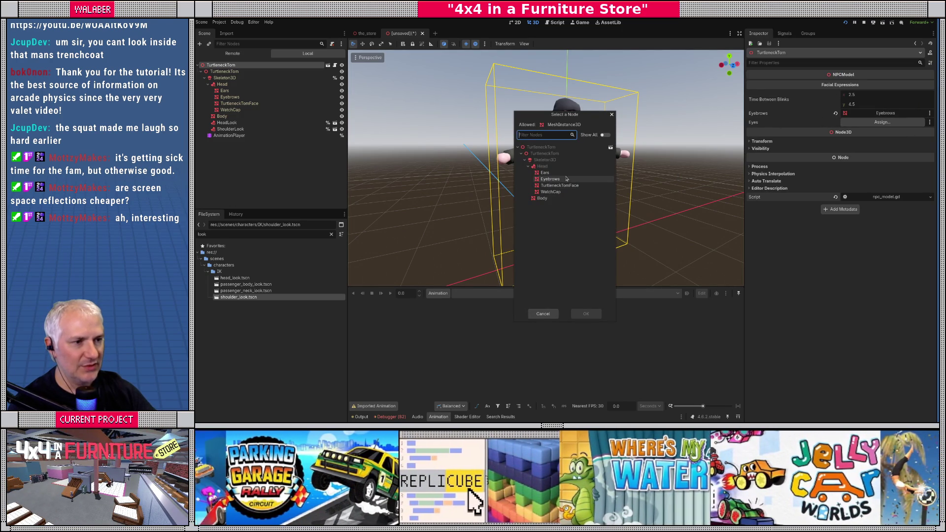
key("Escape")
scroll(573, 125, "up", 10)
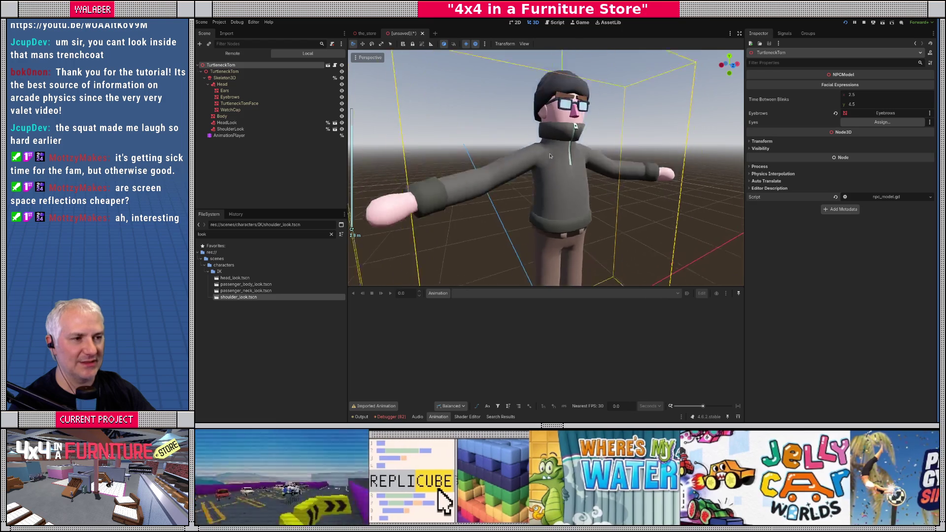
scroll(544, 137, "down", 6)
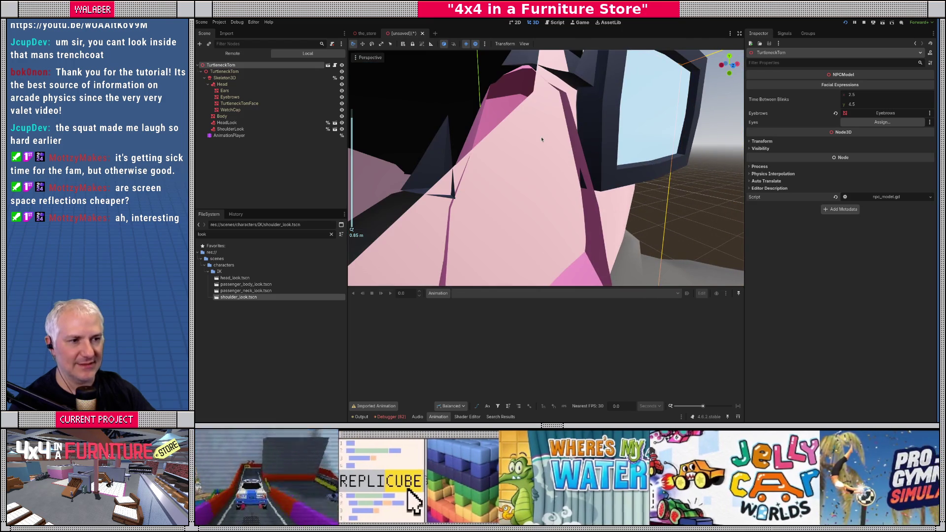
mouse_move(544, 137)
left_mouse_down()
mouse_move(570, 137)
mouse_move(554, 128)
mouse_move(545, 144)
left_mouse_up()
scroll(552, 126, "down", 5)
scroll(552, 126, "down", 2)
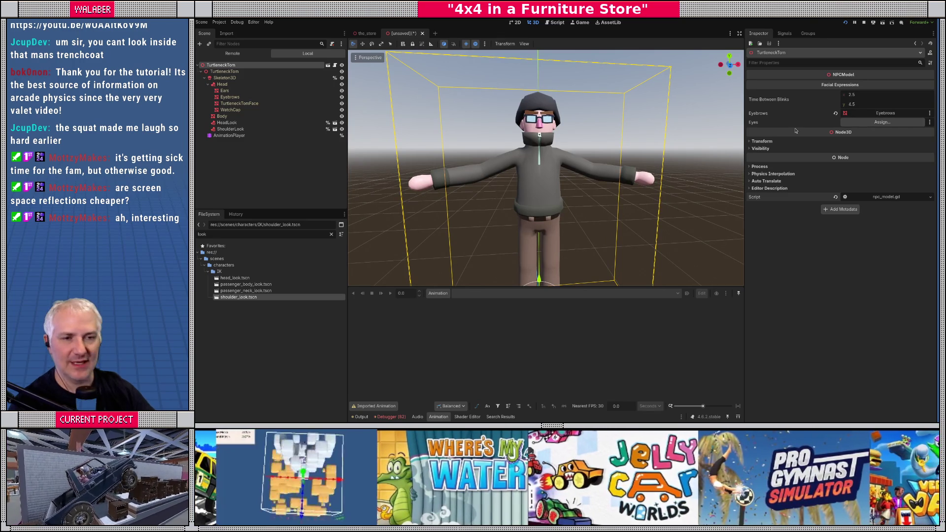
left_click(254, 151)
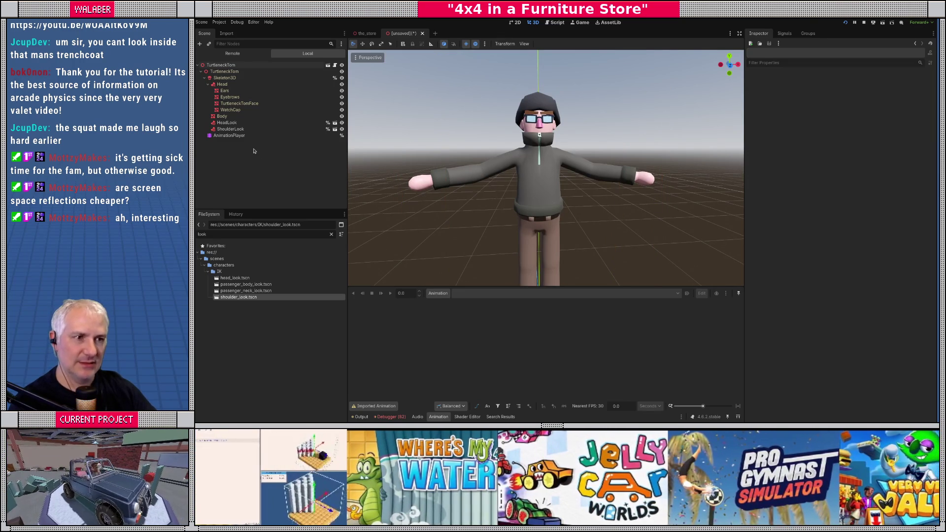
Step: Save the scene as turtleneck_tom.tscn and clear the 'look' file filter
key("ctrl+s")
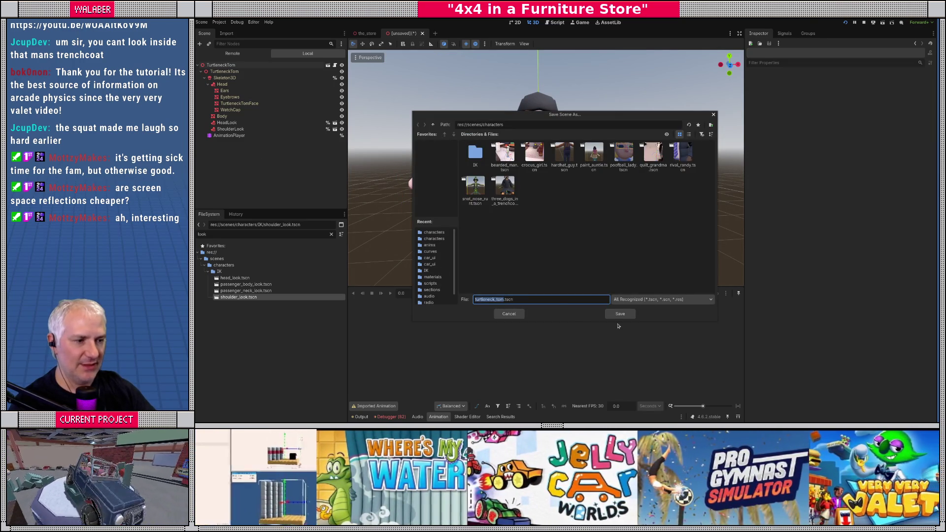
left_click(620, 314)
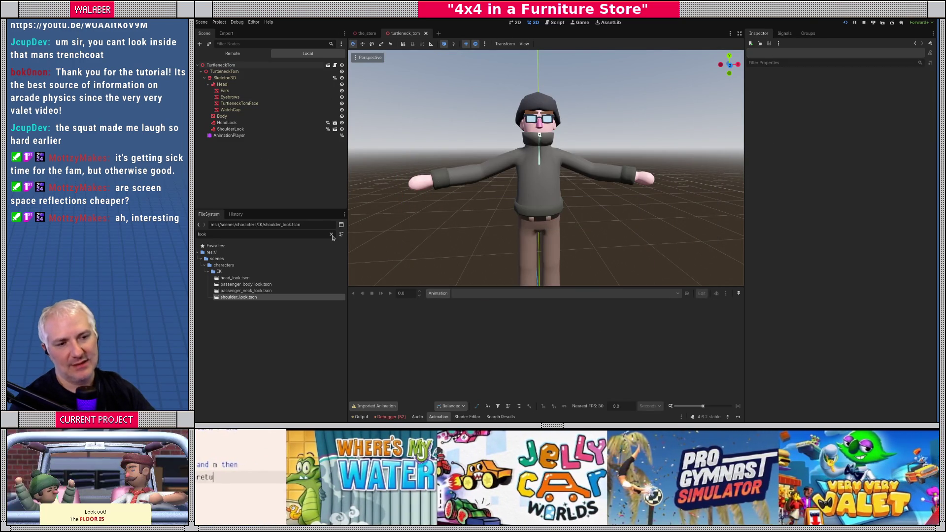
left_click(332, 235)
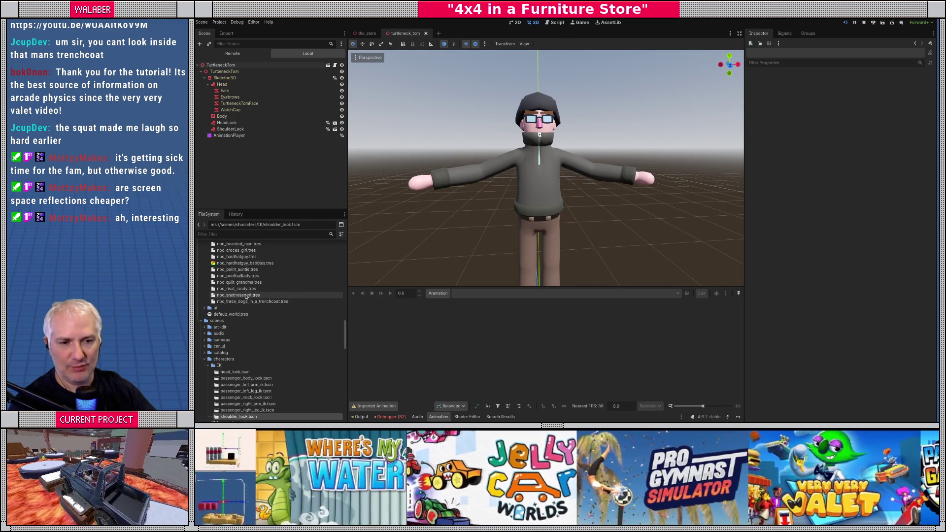
scroll(247, 310, "up", 2)
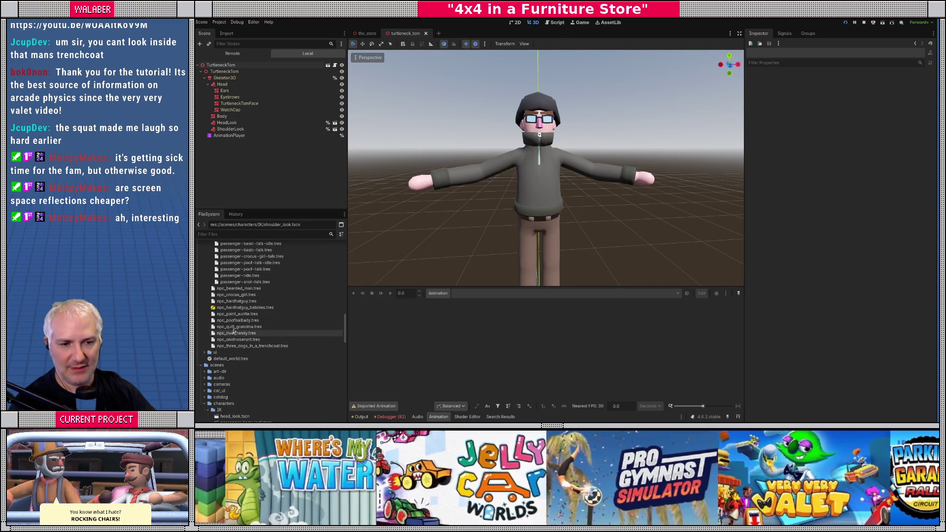
Step: Duplicate npc_hardhatguy.tres as a new profile named npc_turtleneck_tom.tres
left_click(236, 301)
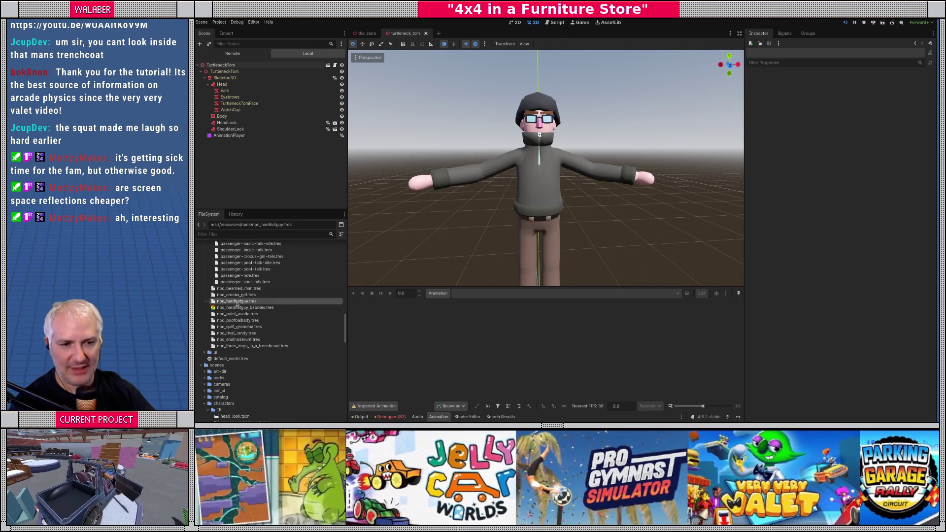
right_click(236, 301)
left_click(256, 369)
key("Right")
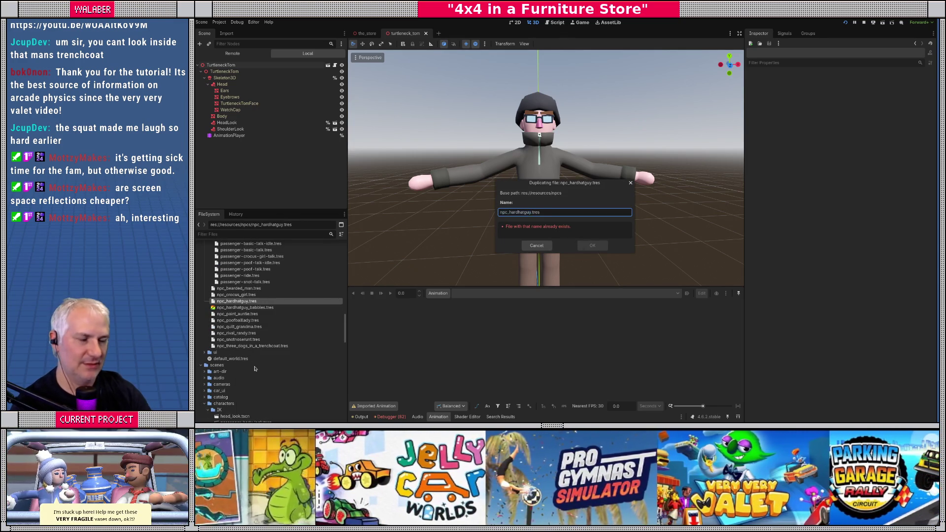
key("BackSpace")
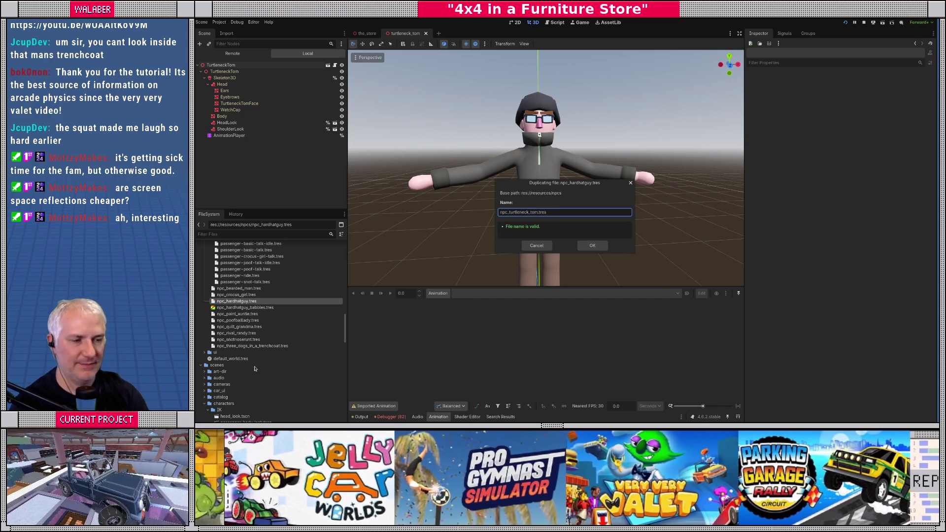
key("Return")
Step: Set the npc_turtleneck_tom.tres profile's Base Mesh to Turtleneck Tom
left_click(240, 352)
left_click(866, 88)
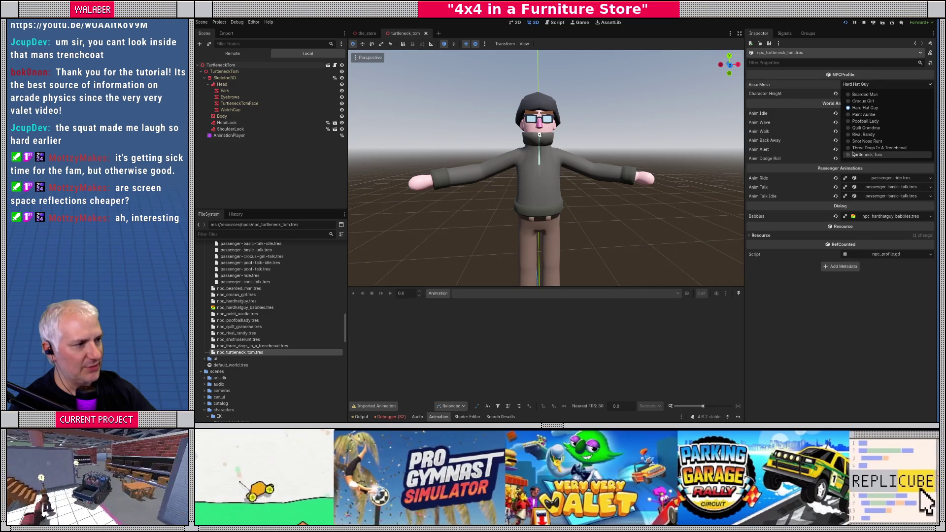
left_click(854, 142)
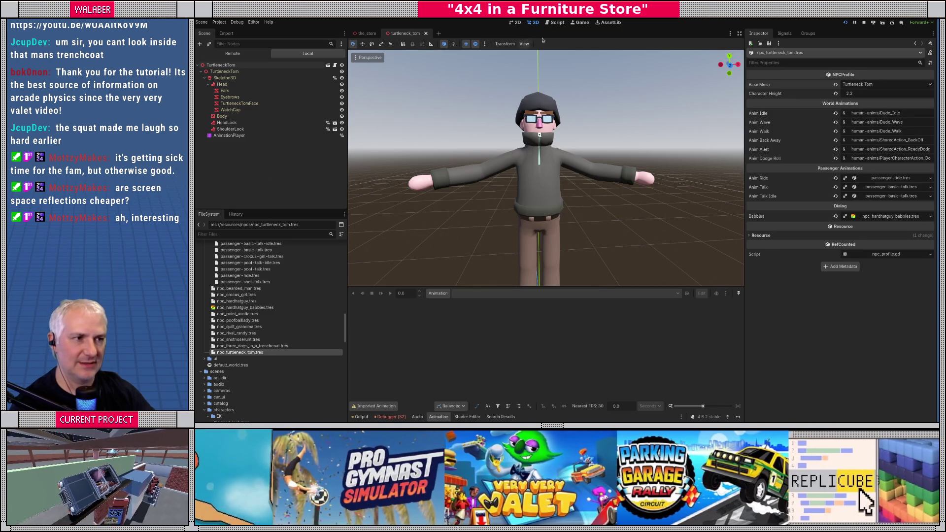
left_click(557, 22)
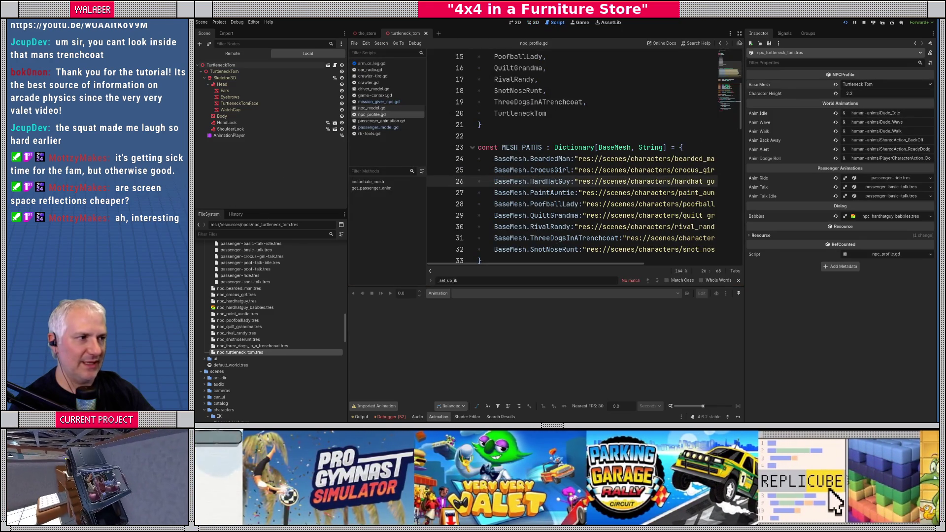
Step: Add a BaseMesh.TurtleneckTom entry pointing to "res://scenes/characters/turtleneck_tom.tscn" in the mesh paths
left_click(739, 33)
left_click(632, 254)
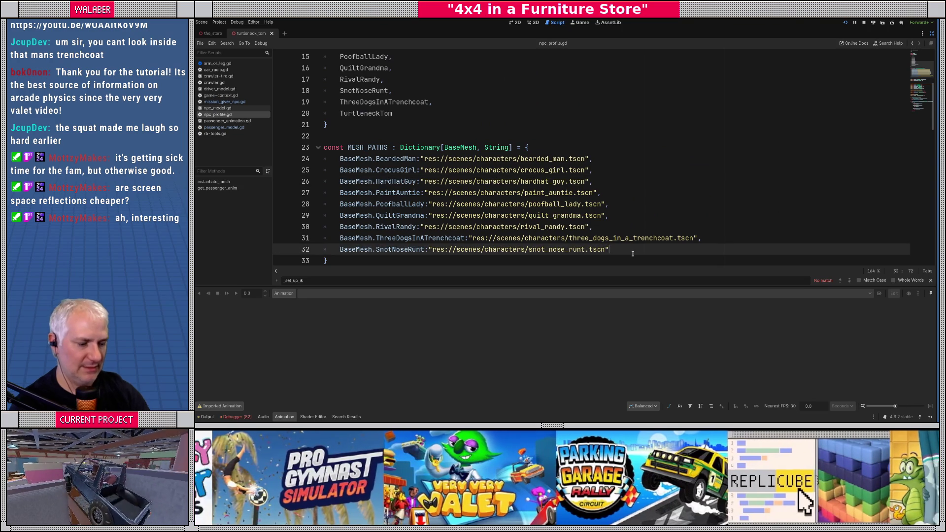
type(",")
key("Return")
type("BaseMe")
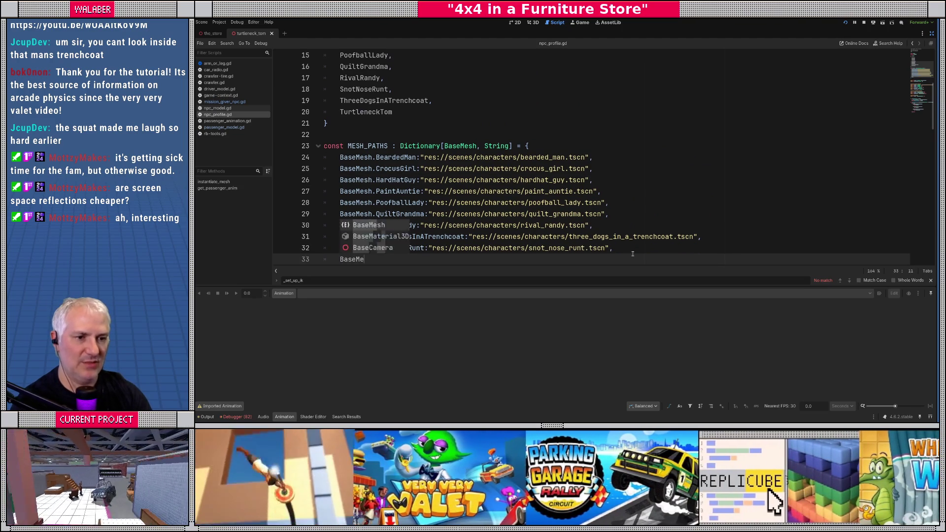
type("sh.tu")
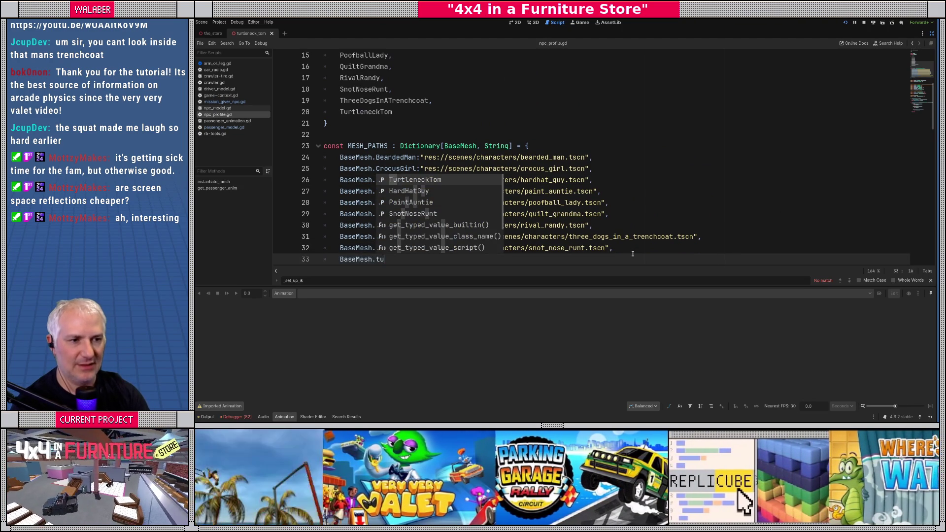
key("Return")
type("\"res://scenes/characters/turtleneck_tom.tscn\"")
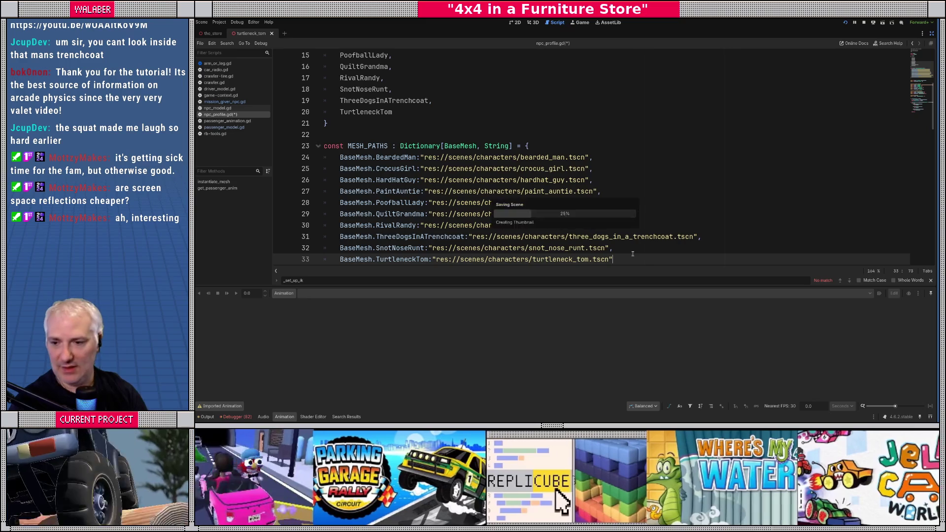
Step: Review the mesh path entries and return toward the top of npc_profile.gd
scroll(489, 194, "down", 2)
left_click(378, 203)
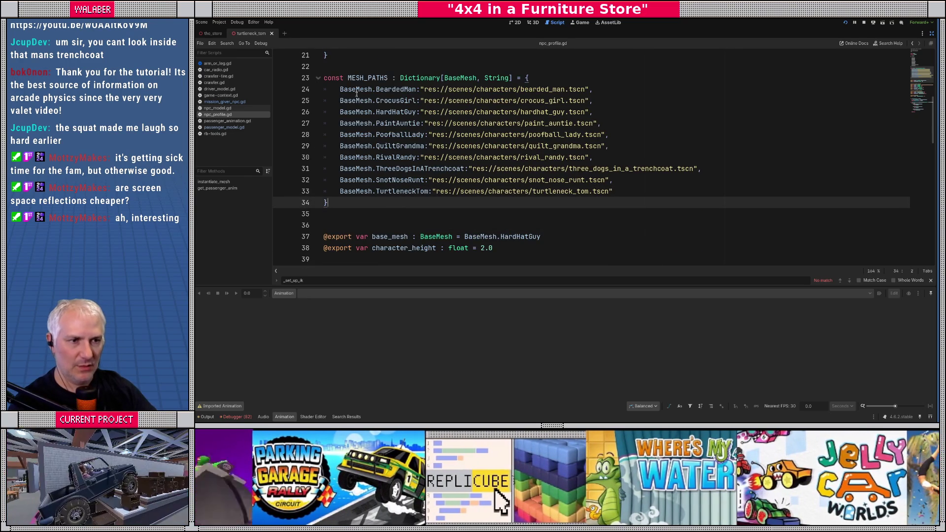
left_click(356, 93)
key("Down")
key("Down")
key("Down")
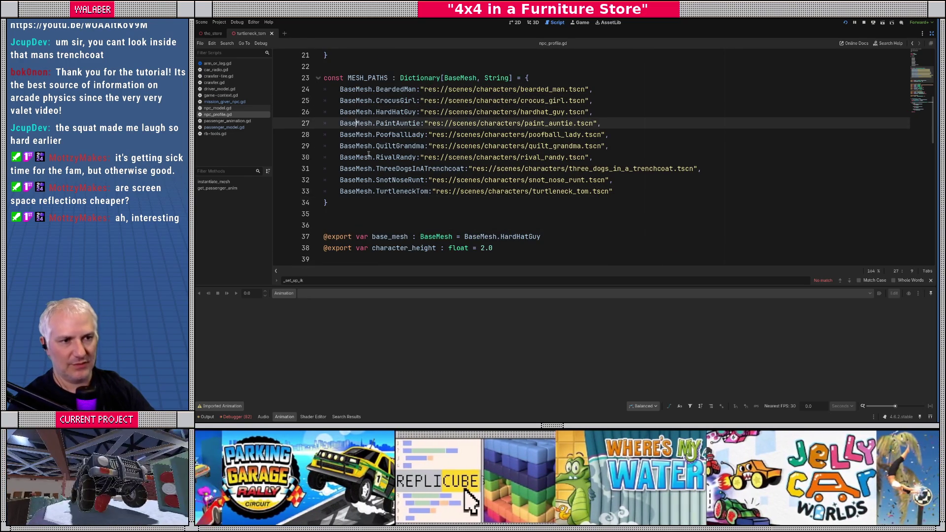
key("Down")
key("Down")
key("Down")
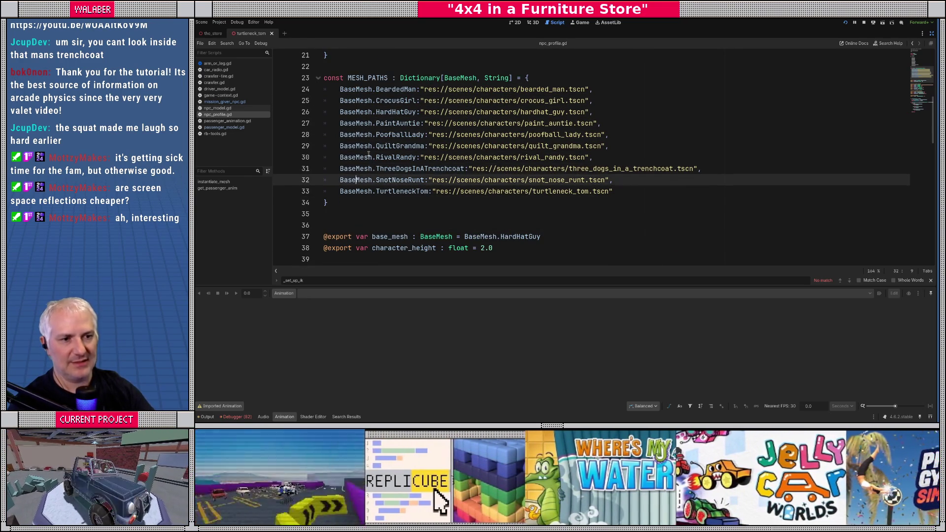
key("Down")
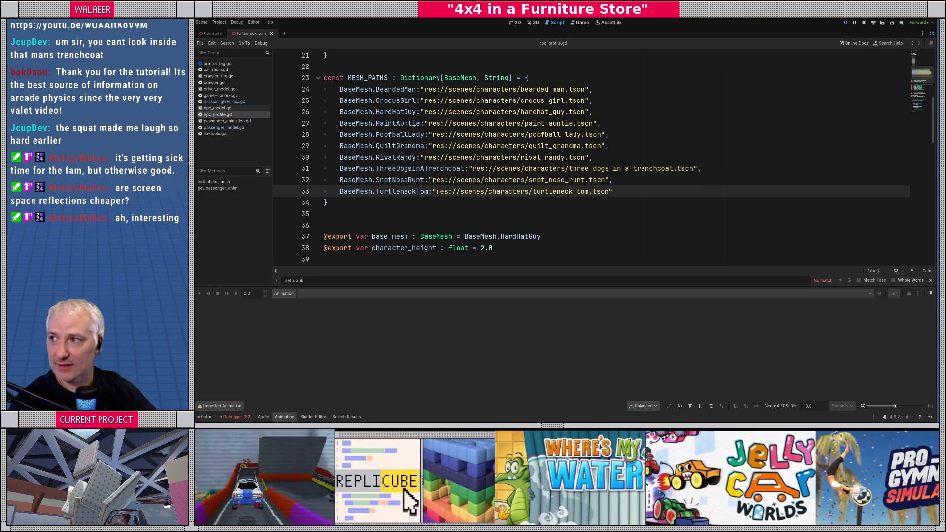
left_click(345, 214)
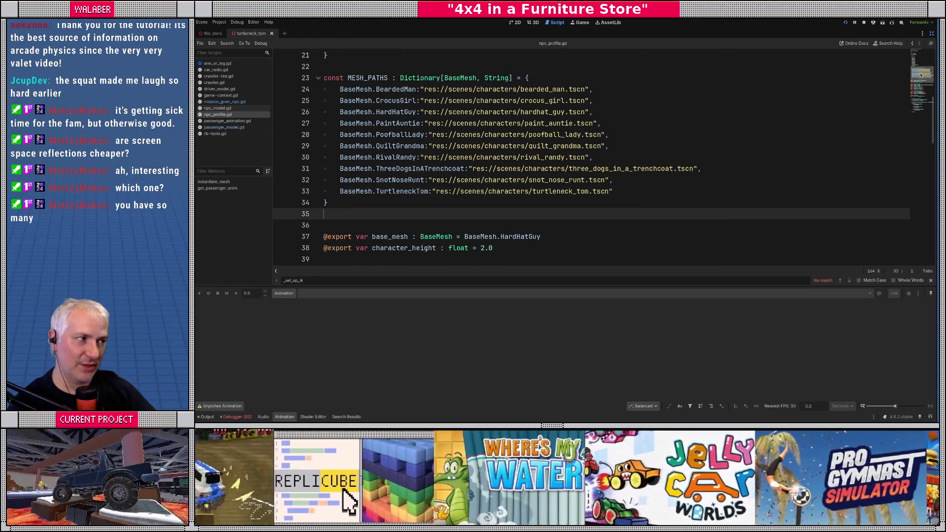
left_click(921, 61)
scroll(420, 129, "up", 2)
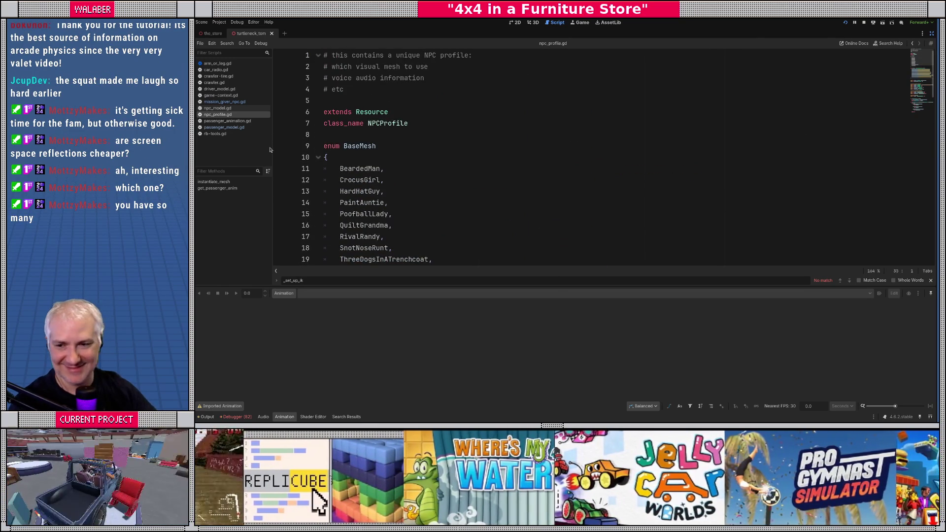
Step: Widen the open-scripts list, restore the editor docks, and resize panels to enlarge the code area
mouse_move(274, 149)
left_mouse_down()
mouse_move(286, 151)
mouse_move(252, 178)
left_mouse_up()
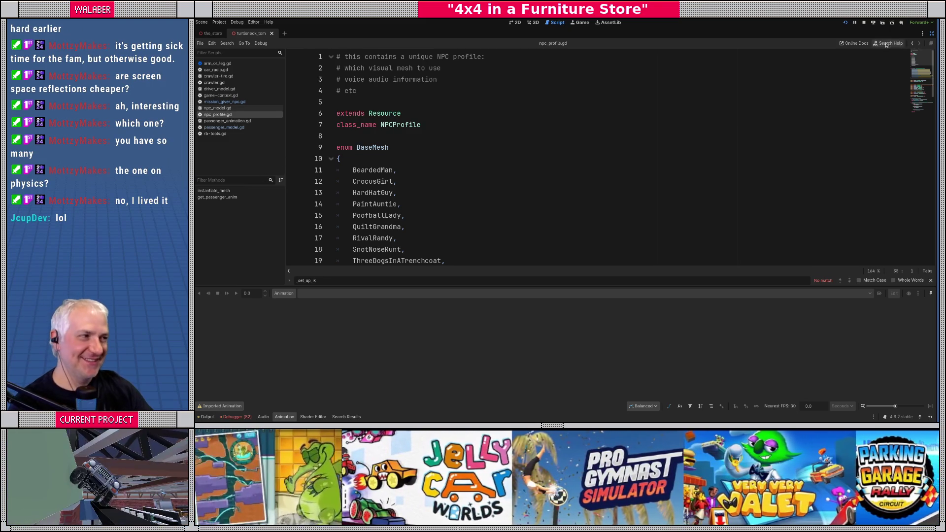
left_click(931, 33)
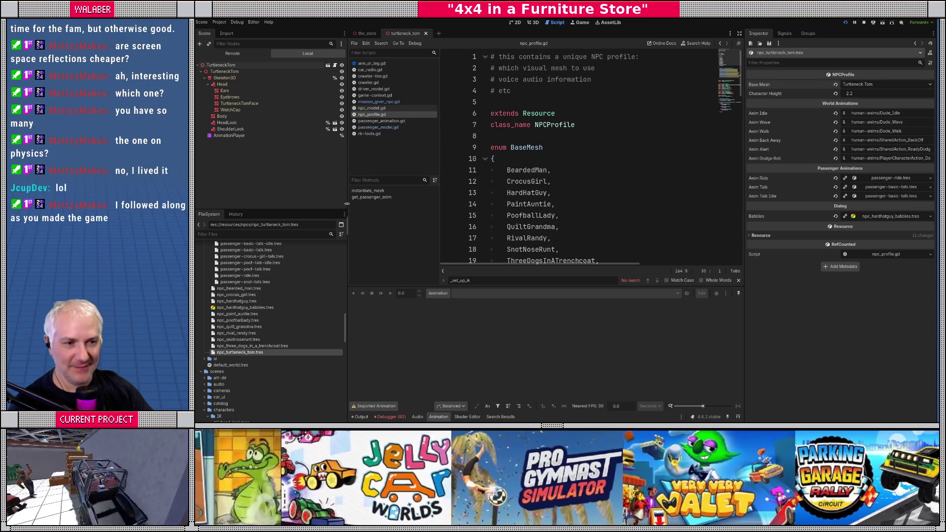
left_click_drag(347, 219, 329, 216)
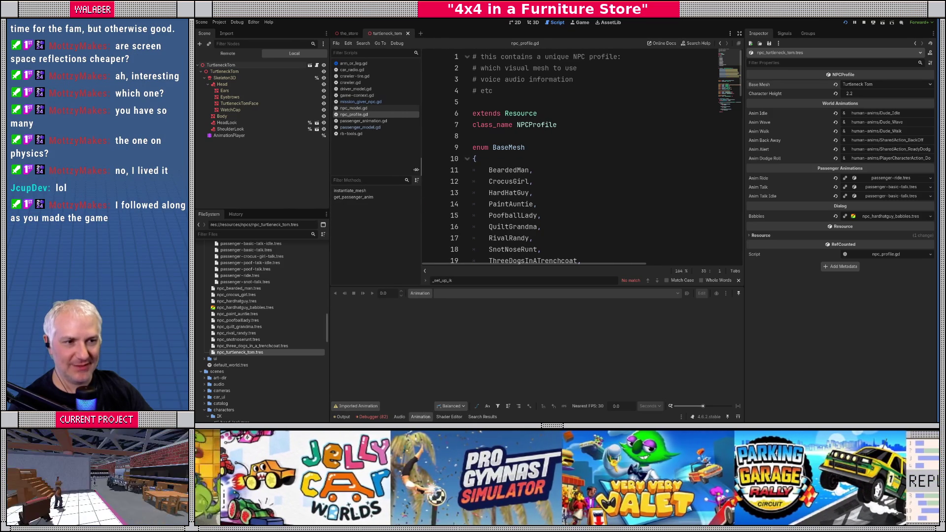
left_click_drag(421, 169, 402, 169)
left_click_drag(536, 290, 537, 321)
left_click_drag(745, 220, 738, 218)
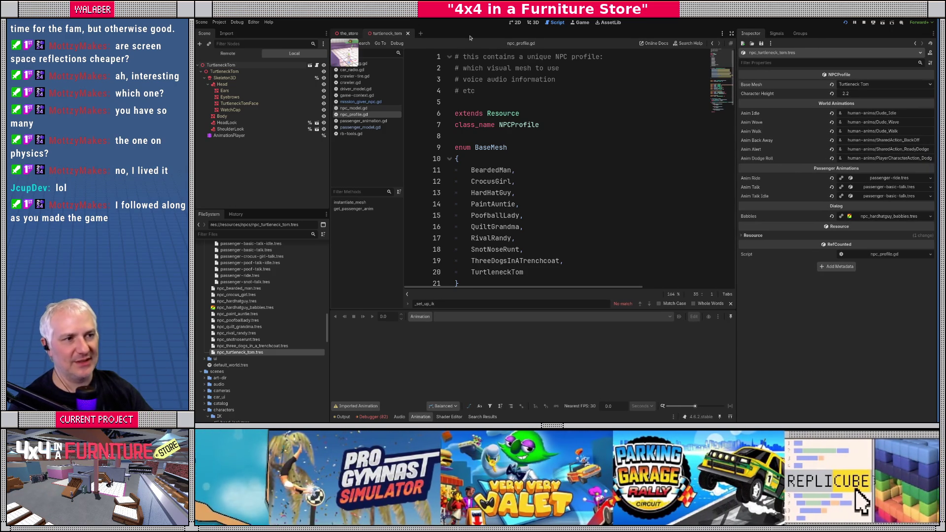
Step: In the_store, set Restaurant_Destruction's Npc Profile to npc_turtleneck_tom.tres
left_click(535, 23)
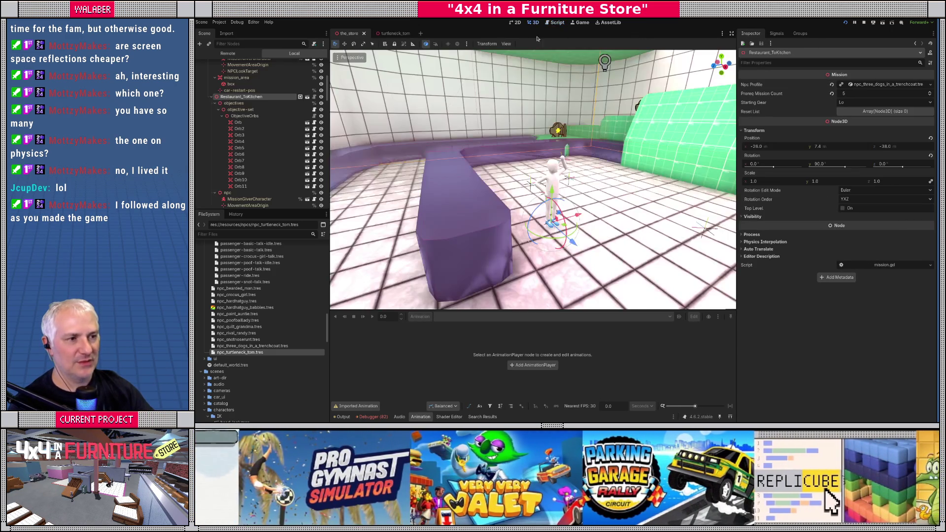
scroll(514, 241, "up", 10)
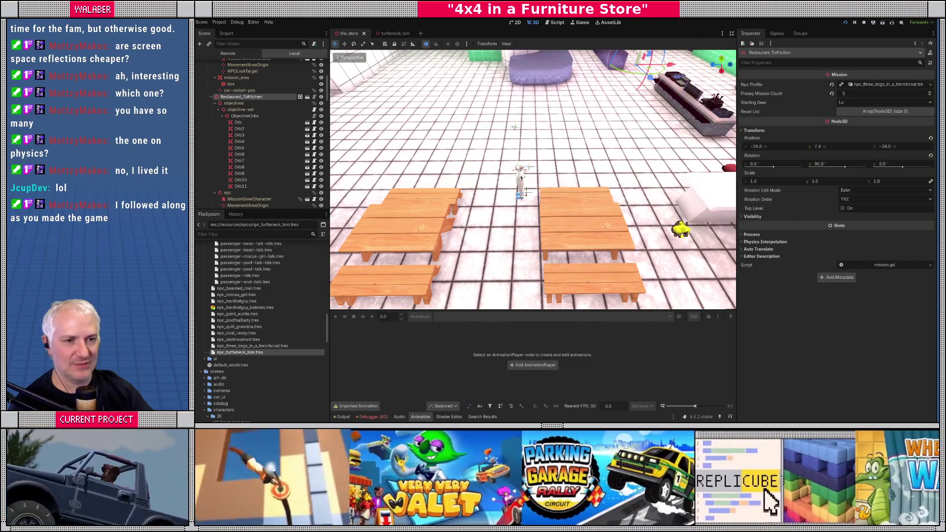
left_click(521, 176)
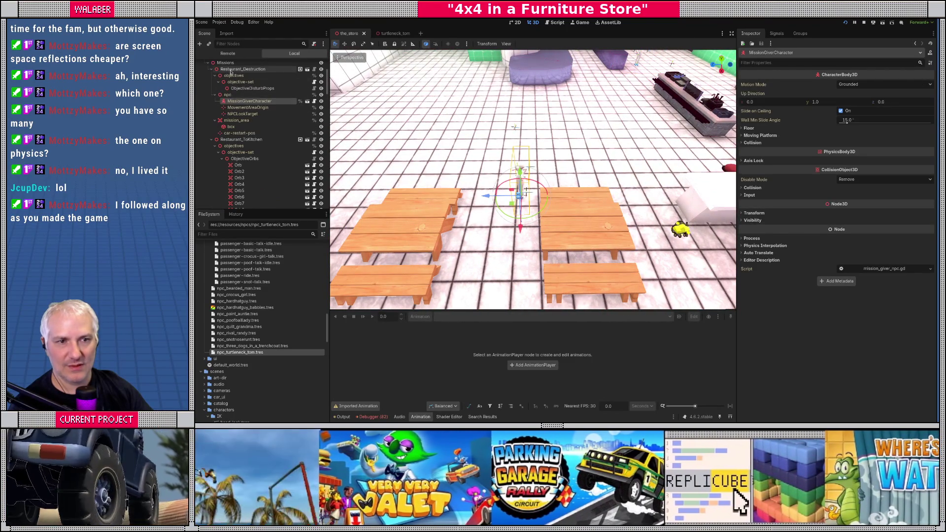
left_click(230, 69)
left_click(930, 85)
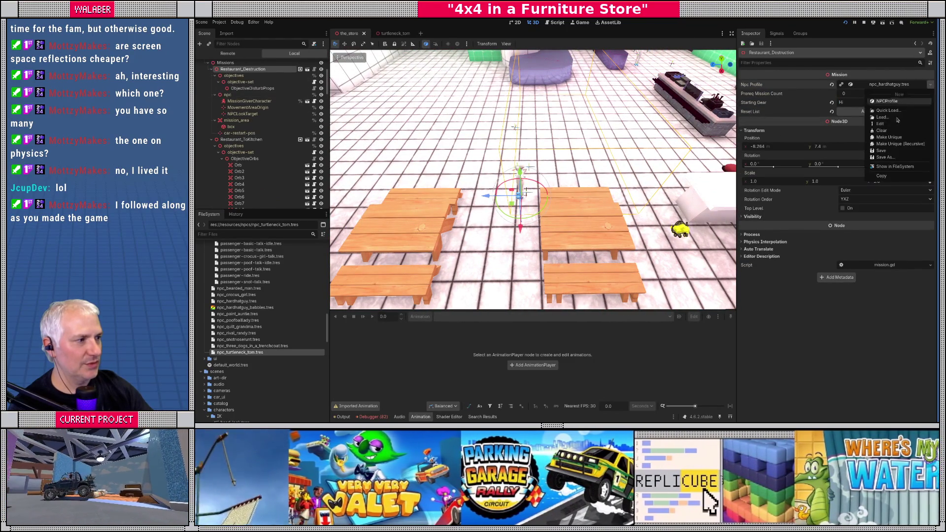
left_click(887, 110)
type("turtle")
key("Return")
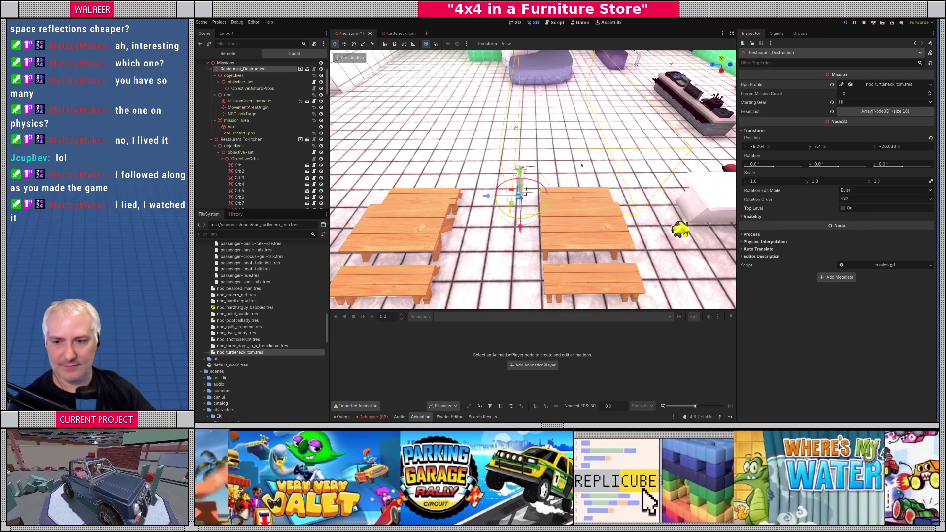
Step: Save the store scene and restart the game to test the mission
scroll(428, 152, "down", 5)
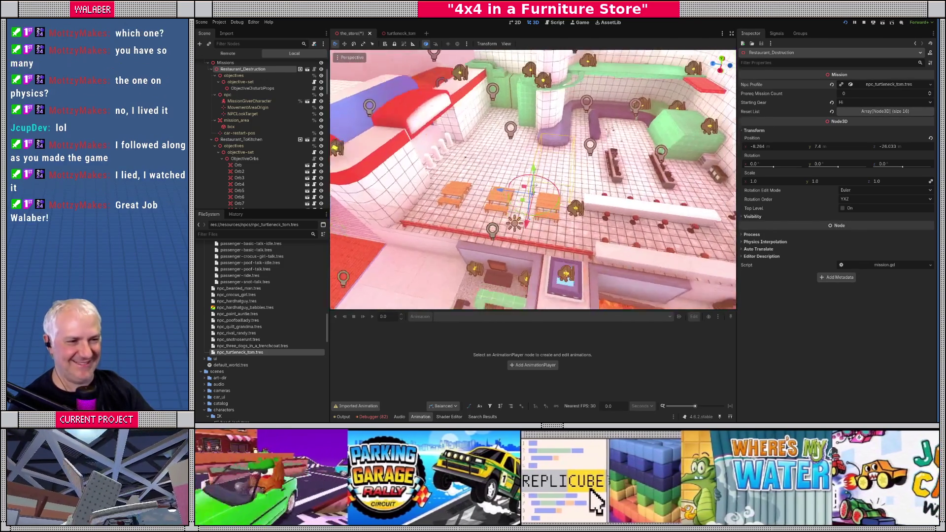
scroll(430, 137, "up", 3)
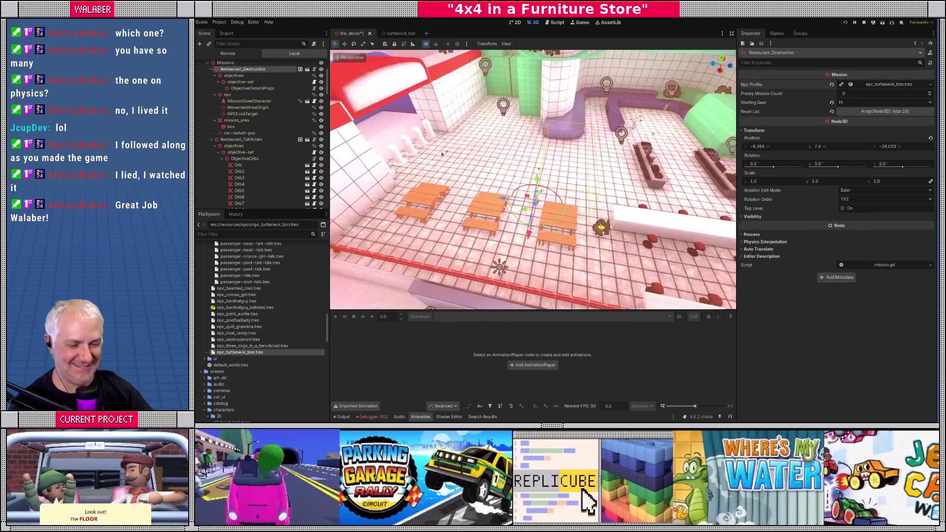
key("ctrl+s")
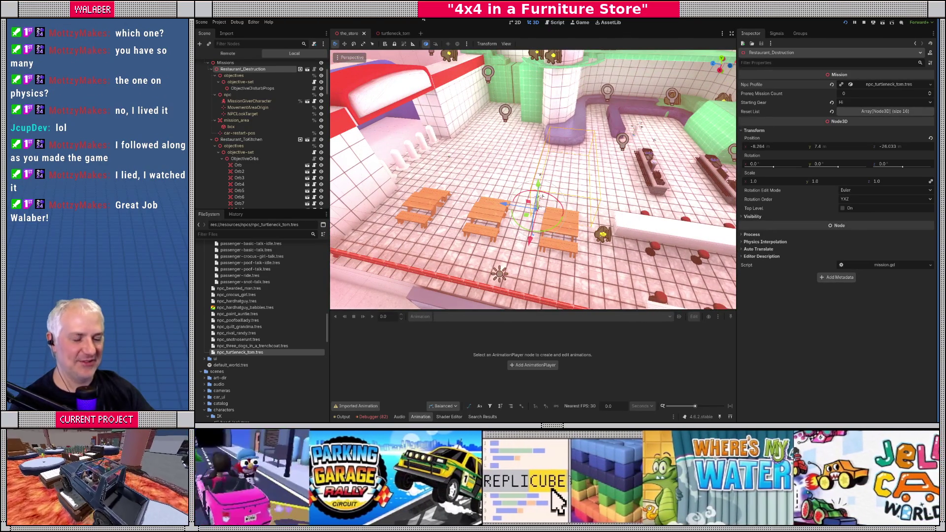
key("F8")
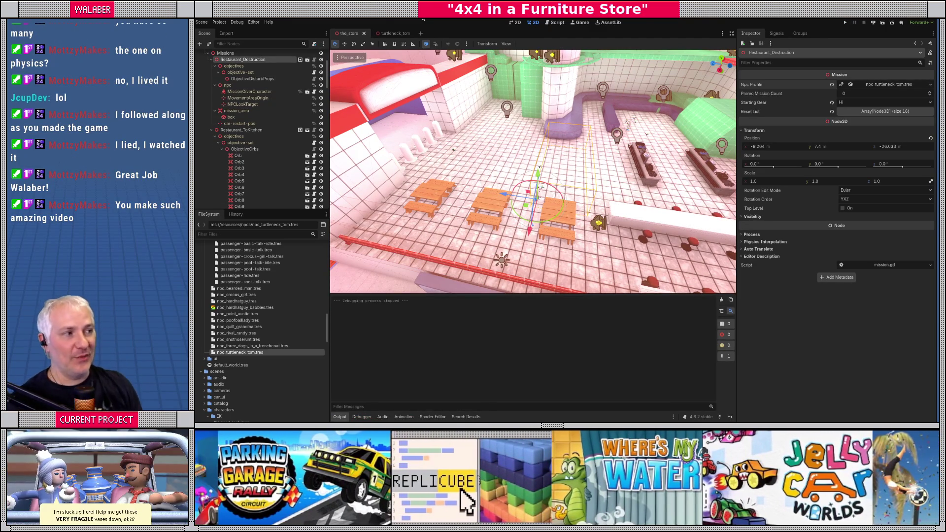
key("F5")
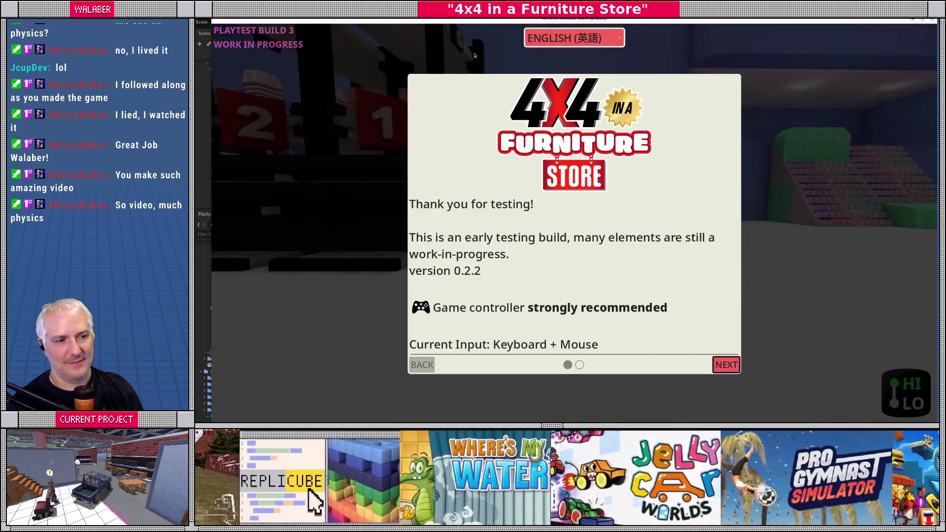
Step: Play the mission past the welcome screen, then quit the running game
key("Return")
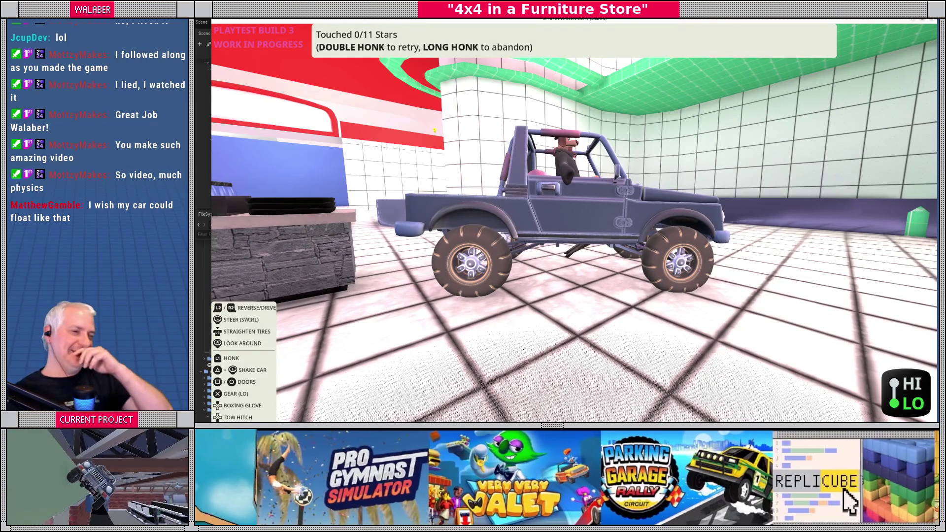
key("F8")
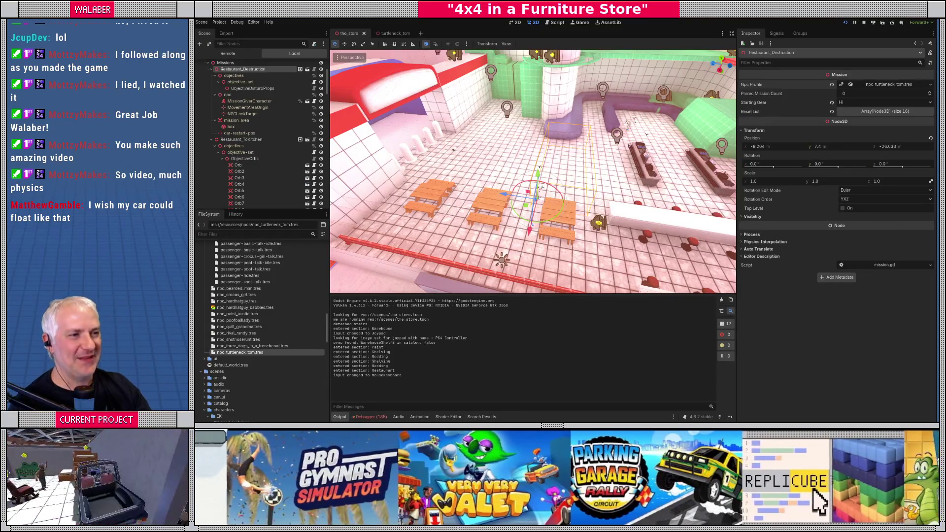
Step: Load the human-anims library into Turtleneck Tom's AnimationPlayer
left_click(379, 34)
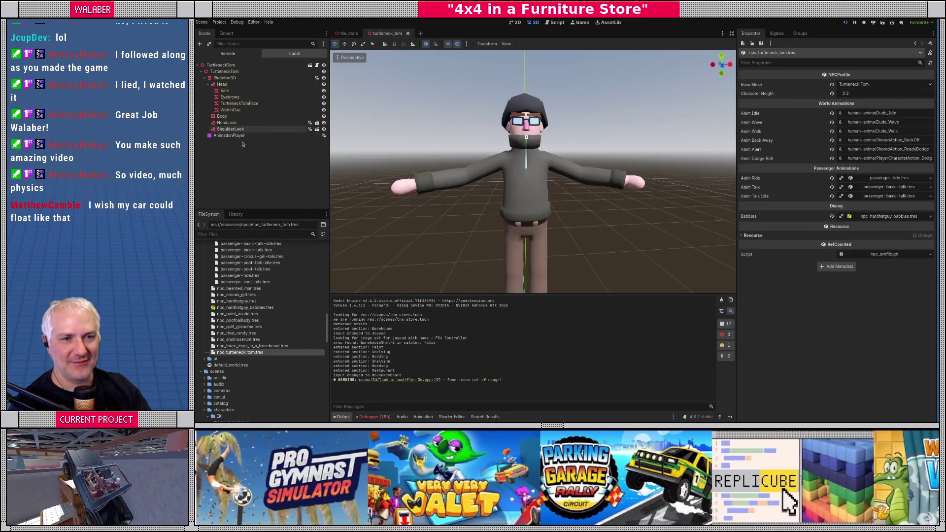
left_click(229, 135)
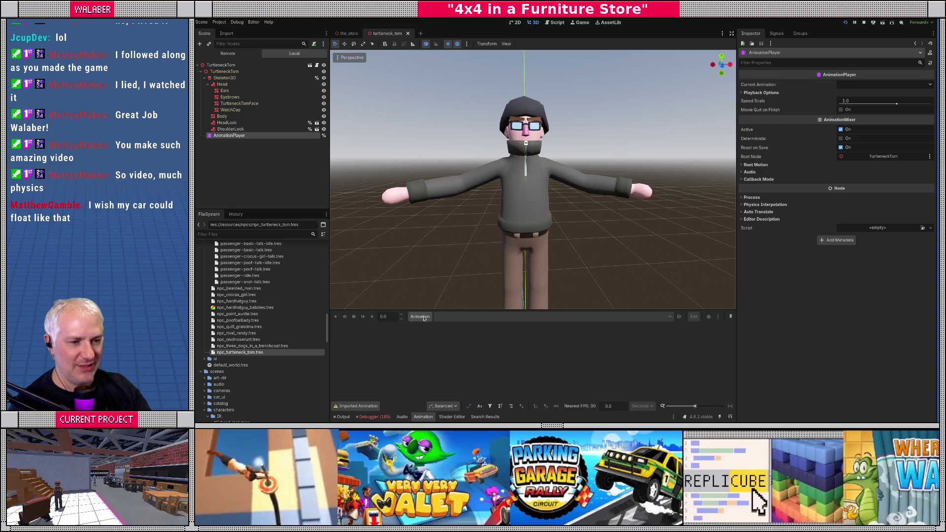
left_click(420, 316)
left_click(426, 340)
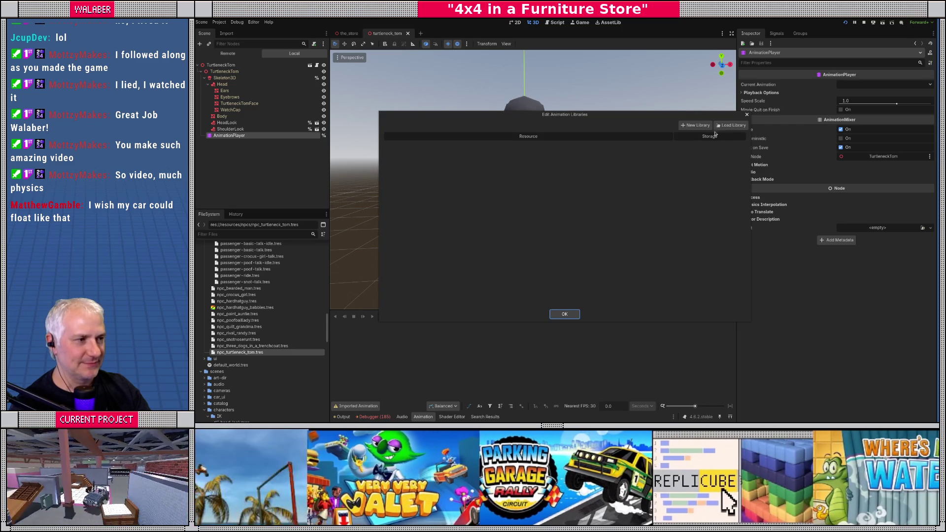
left_click(729, 125)
double_click(509, 96)
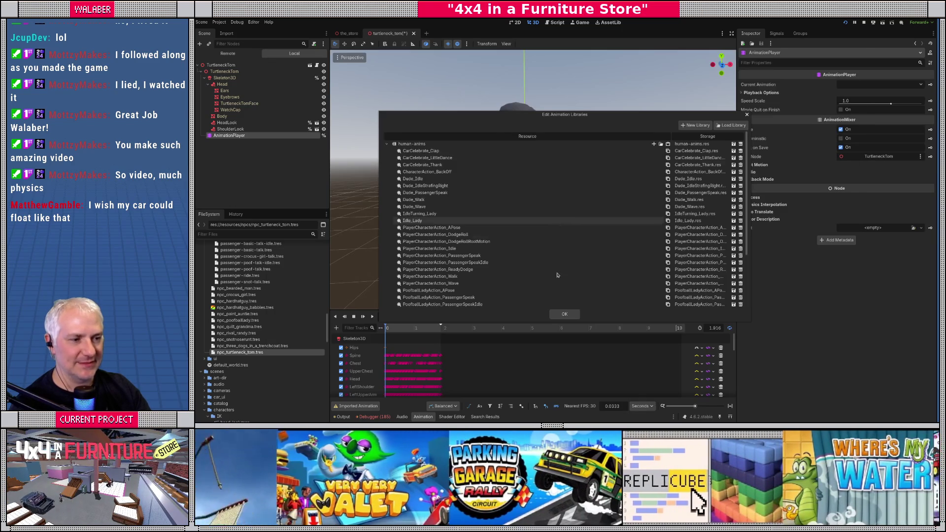
left_click(565, 313)
Step: Preview Dude_Idle in front view, then play the Dude_Walk animation
key("KP_1")
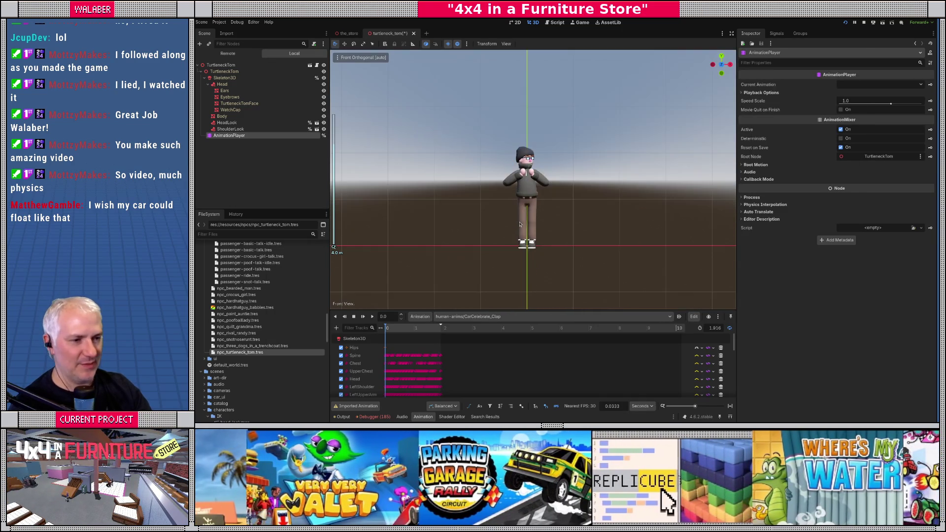
scroll(519, 224, "up", 3)
left_click(470, 316)
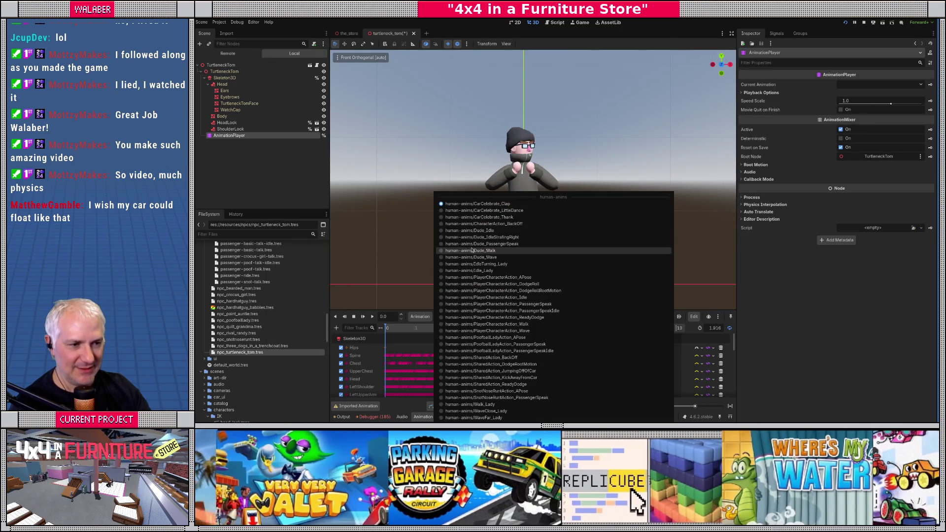
left_click(470, 230)
left_click(374, 317)
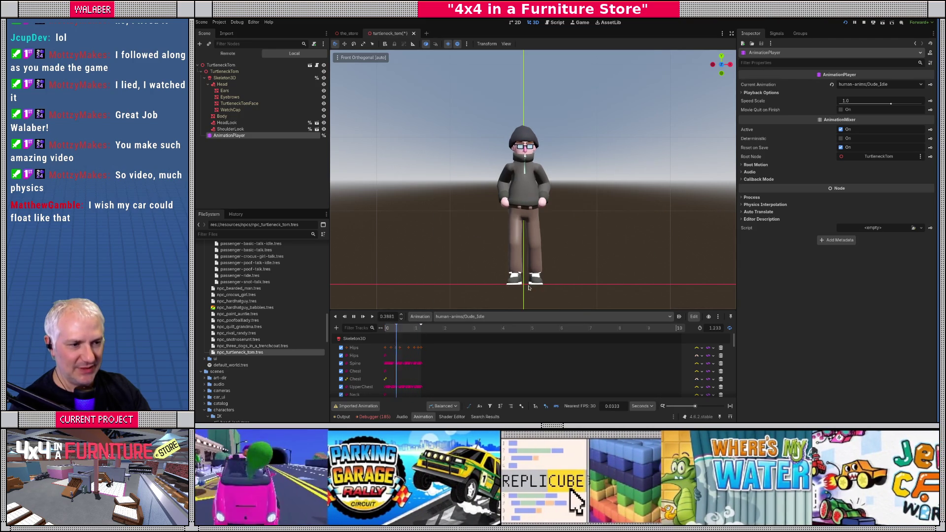
left_click(471, 316)
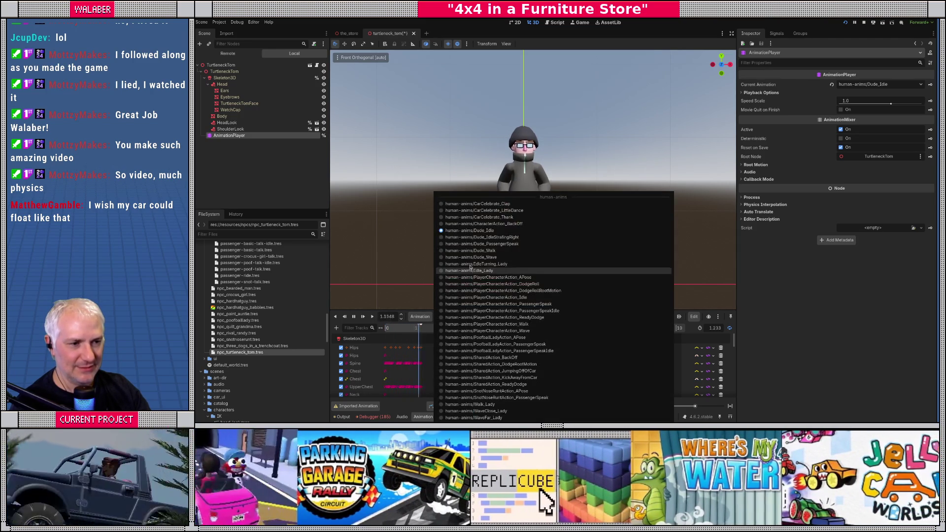
left_click(470, 250)
left_click(372, 316)
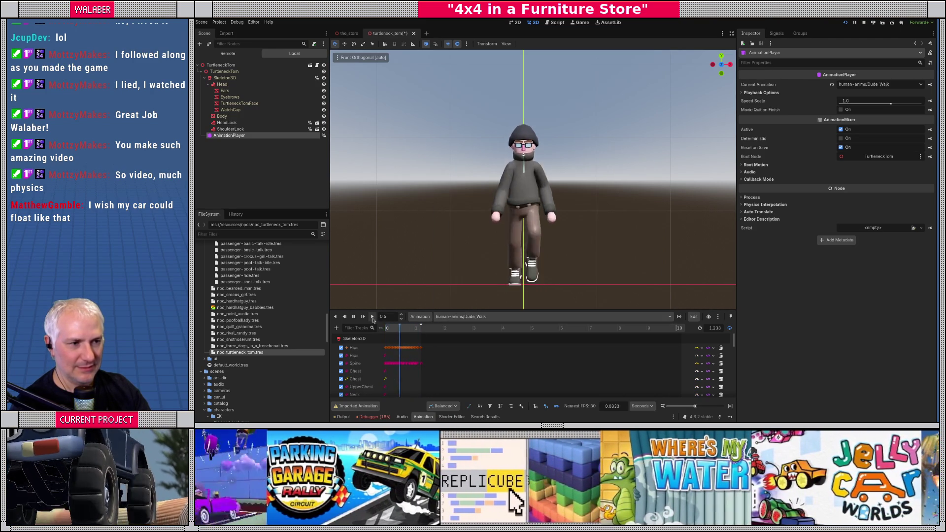
Step: Save the turtleneck_tom scene and relaunch the game for testing
mouse_move(566, 221)
left_mouse_down()
mouse_move(446, 260)
mouse_move(546, 236)
left_mouse_up()
scroll(546, 236, "down", 2)
scroll(545, 236, "up", 2)
key("ctrl+s")
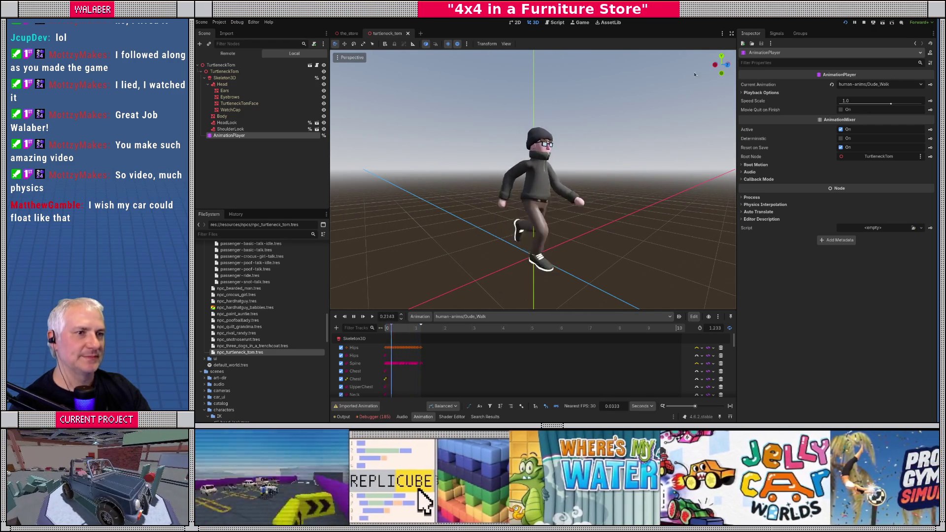
key("F8")
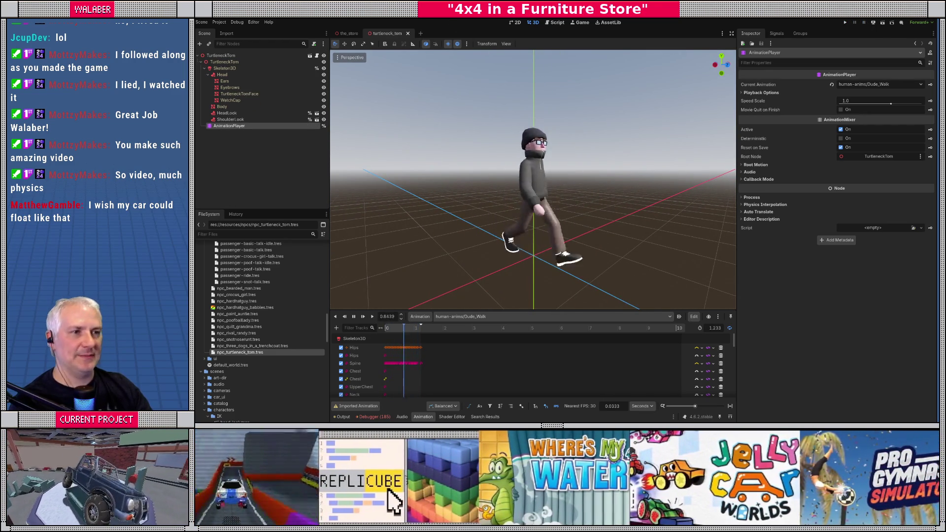
key("F5")
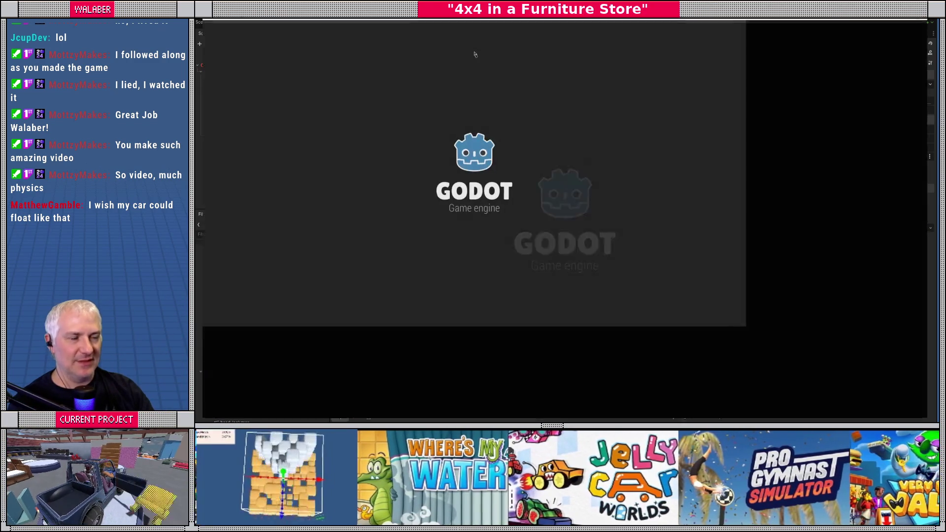
Step: Dismiss the testing notice and start playing in the store
key("Return")
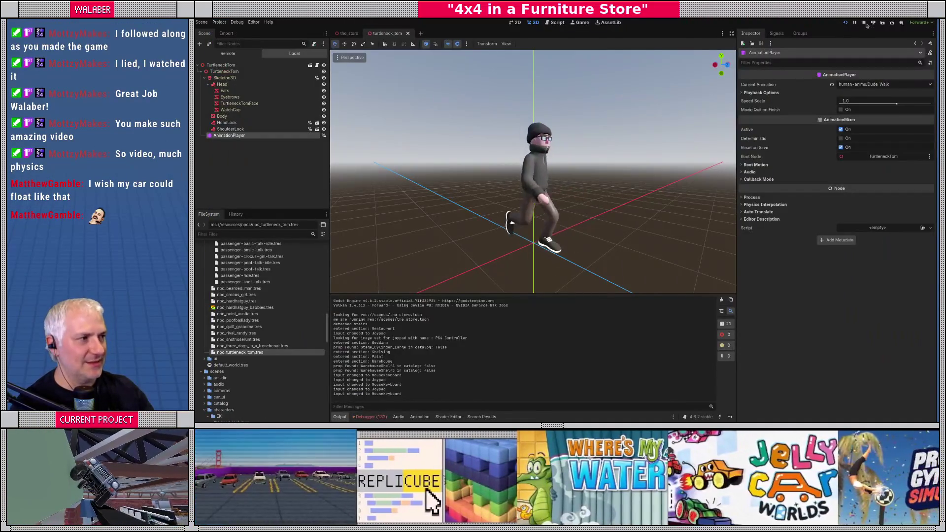
Step: Stop the game and set Restaurant_ToKitchen's Npc Profile to npc_snotnoserunt.tres in the_store
left_click(864, 23)
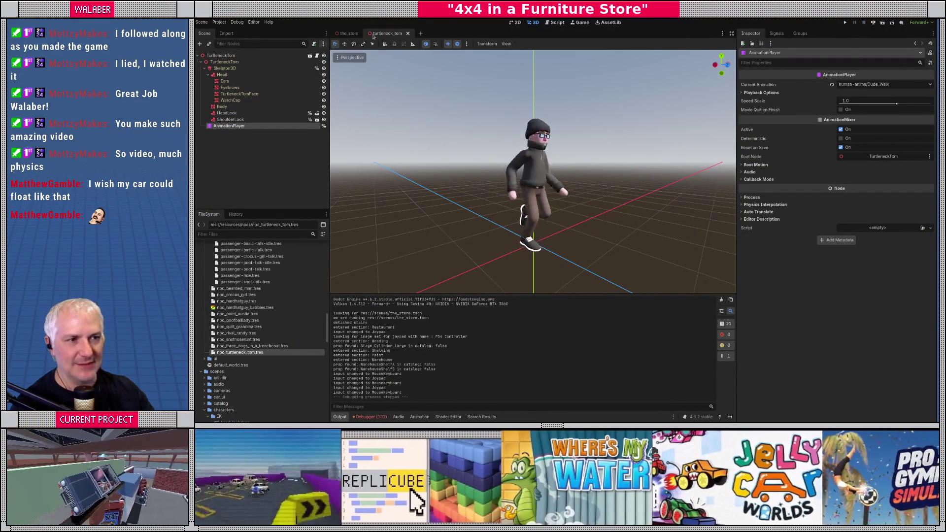
left_click(557, 23)
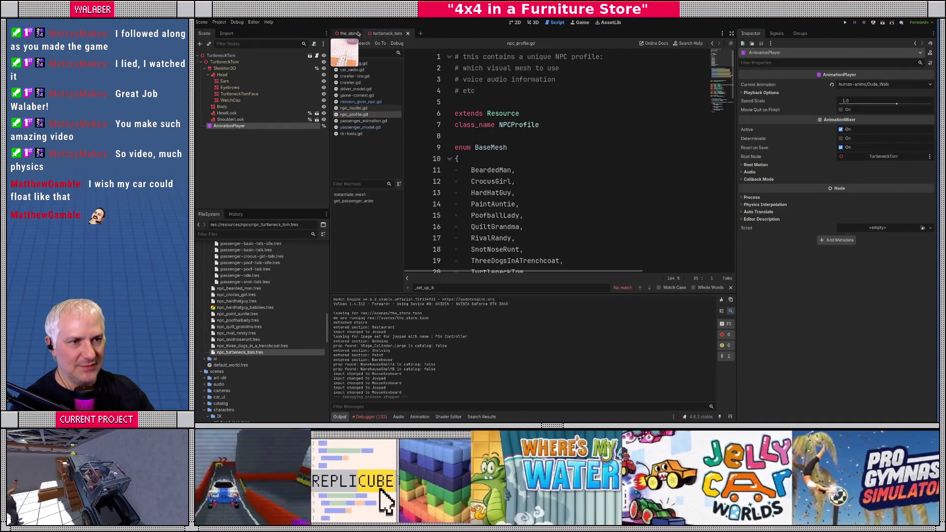
left_click(348, 33)
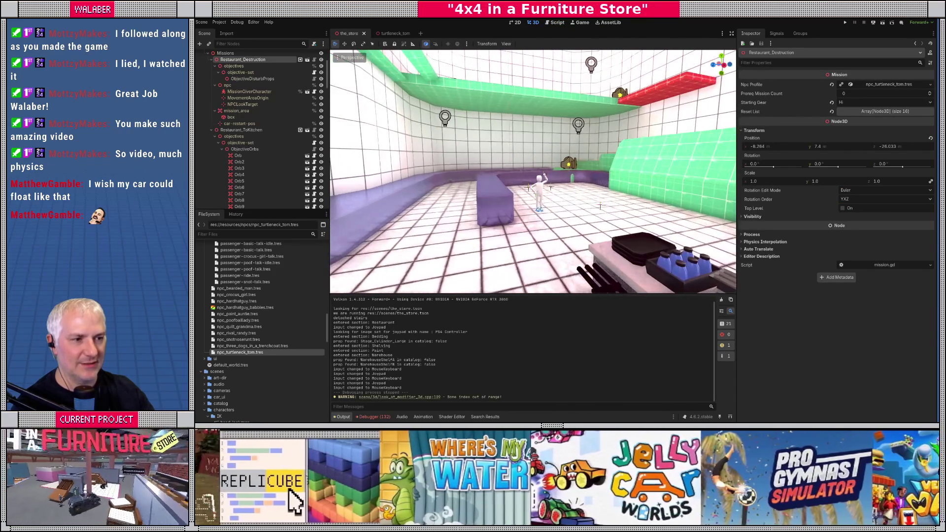
left_click(538, 188)
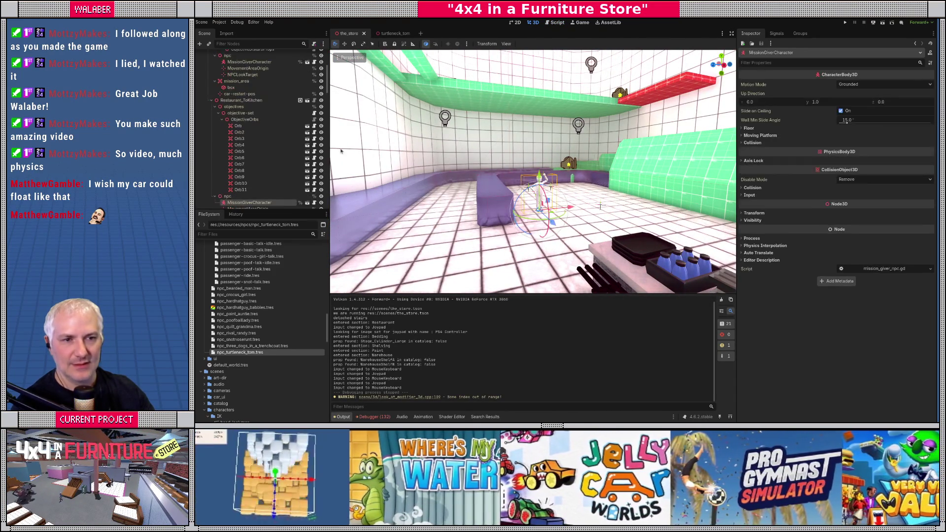
left_click(232, 101)
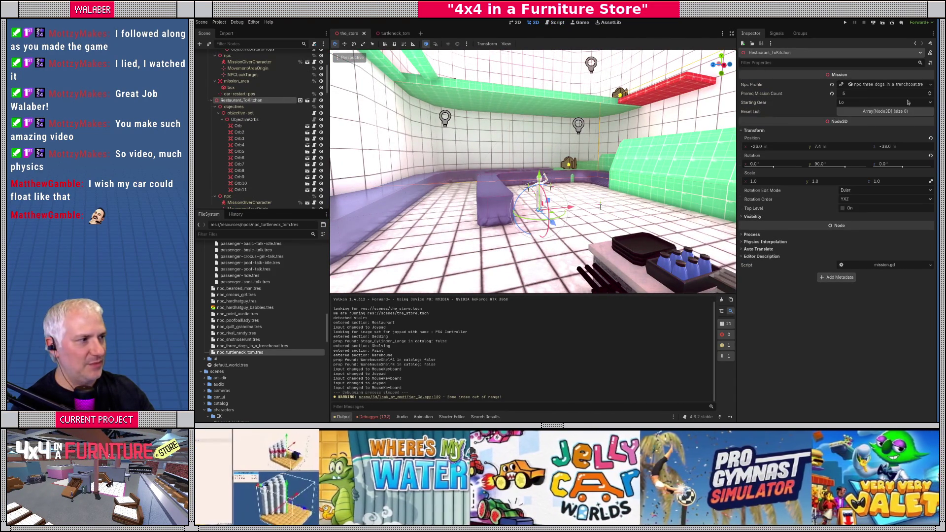
left_click(926, 86)
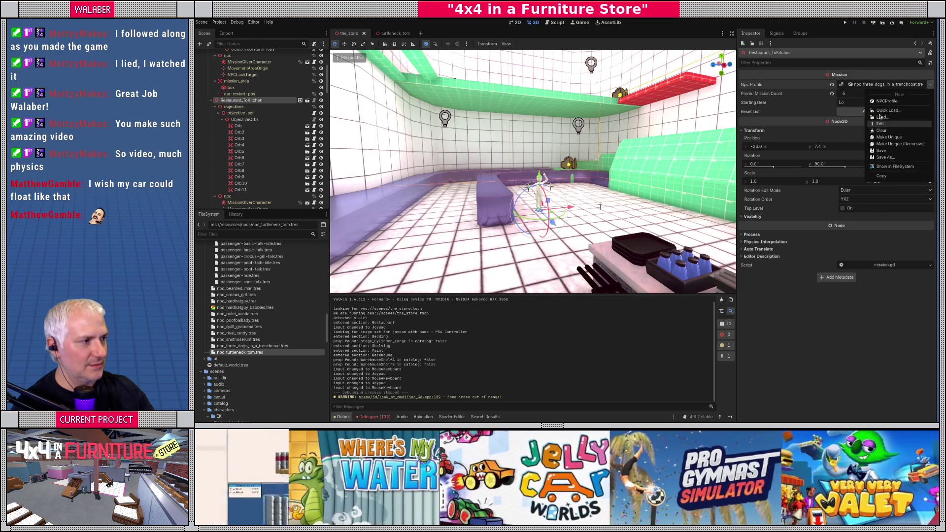
left_click(879, 113)
type("snot")
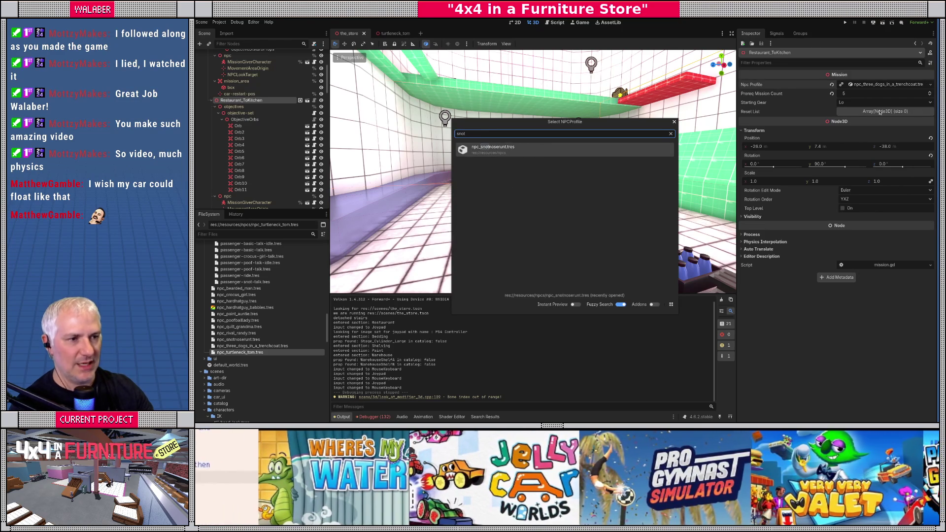
key("Return")
Step: Set Warehouse_ToRestaurant's Npc Profile to npc_three_dogs_in_a_trenchcoat.tres and save the scene
key("f")
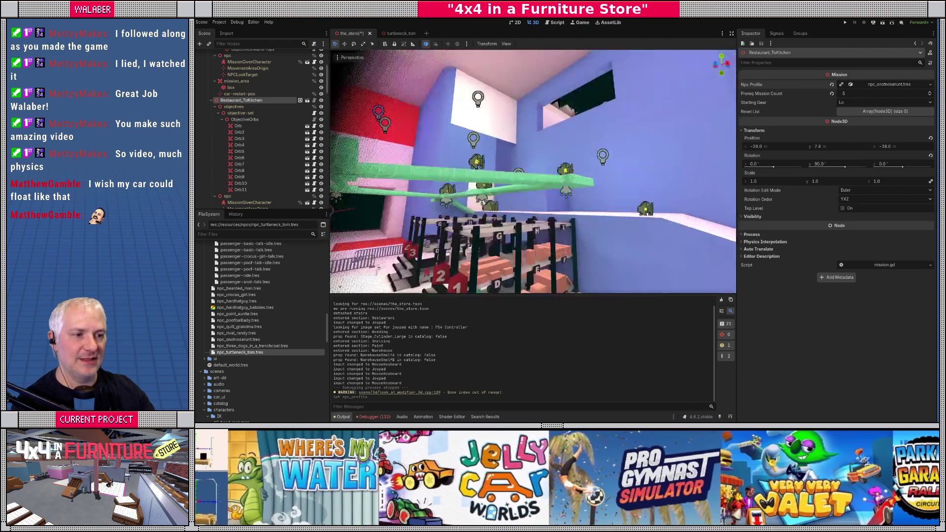
scroll(532, 172, "up", 5)
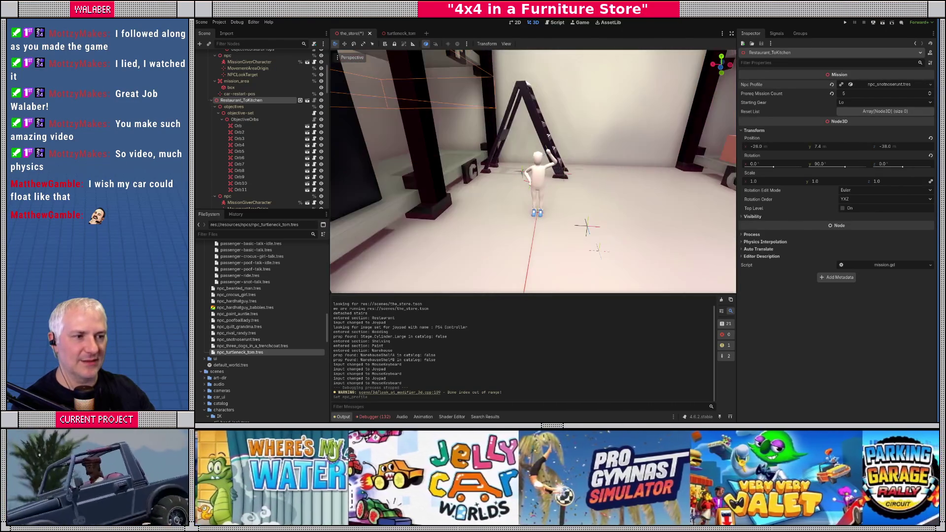
left_click(537, 207)
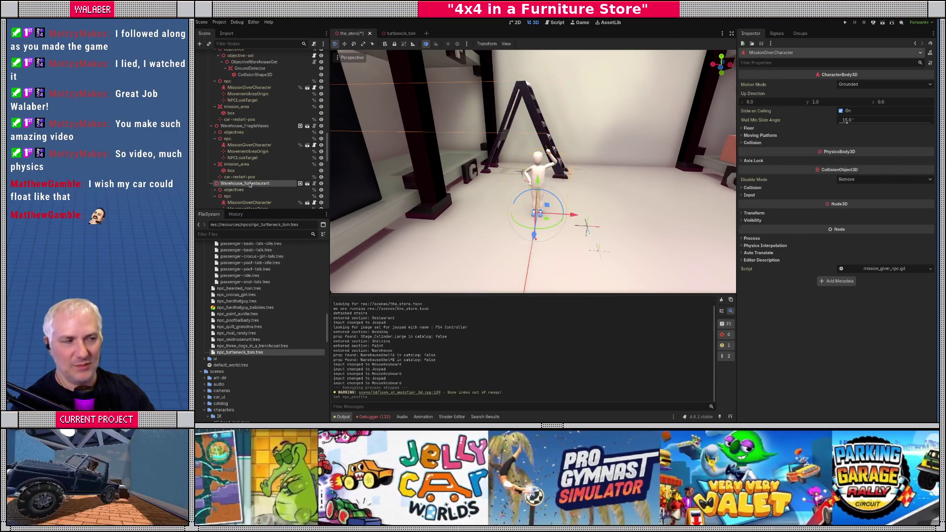
left_click(887, 84)
left_click(930, 85)
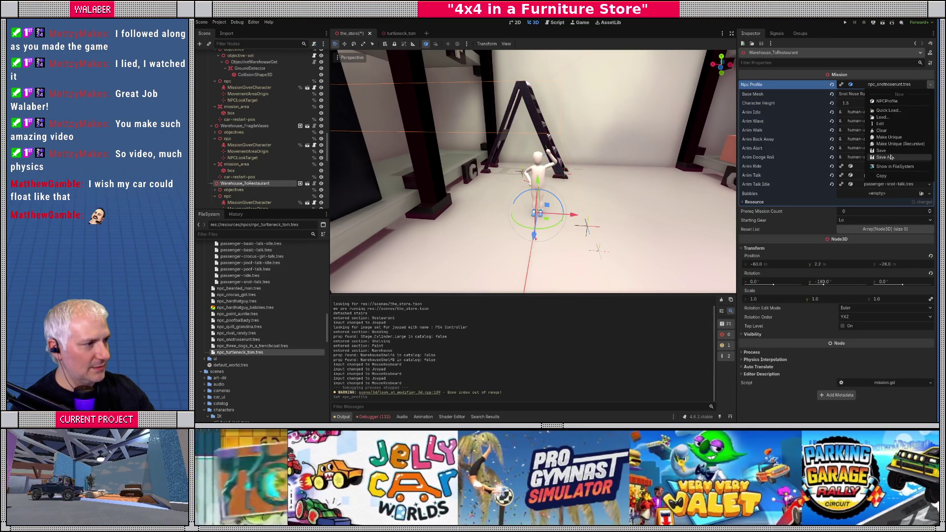
left_click(888, 111)
type("three")
key("Return")
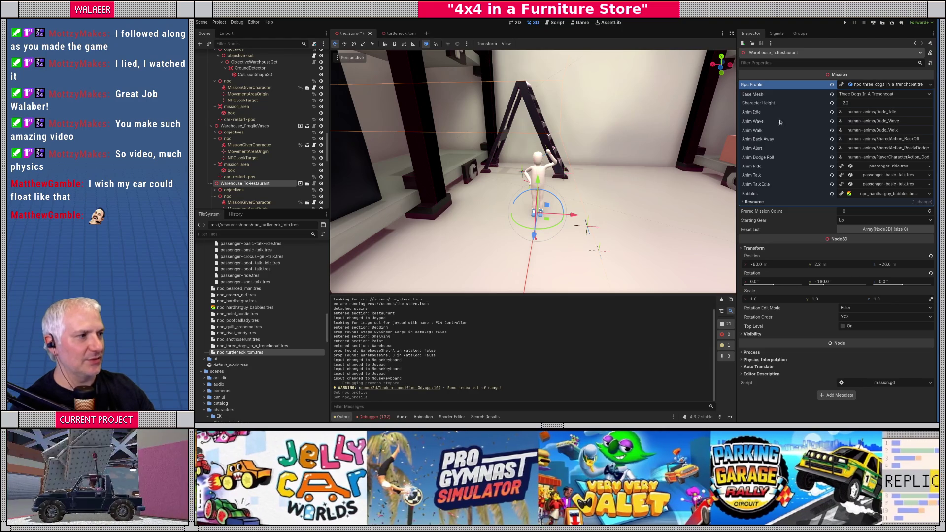
left_click(857, 87)
key("ctrl+s")
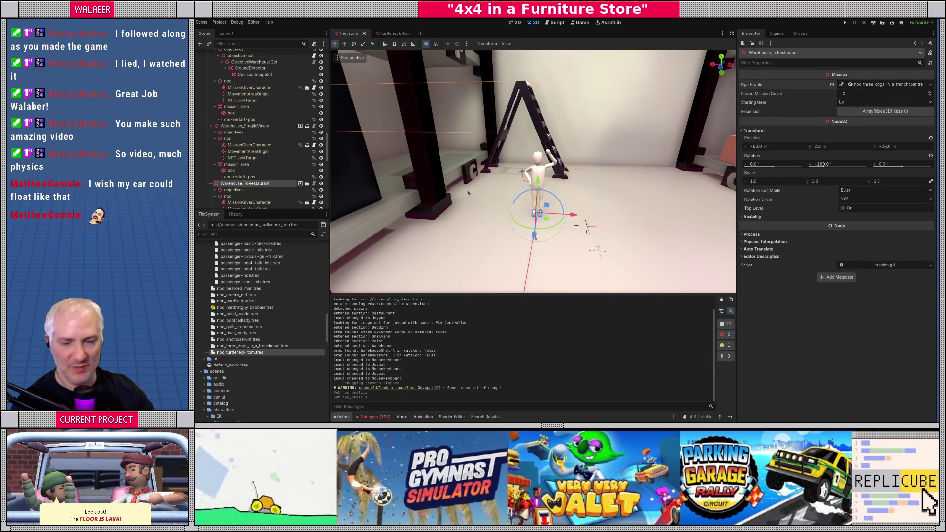
scroll(468, 206, "down", 10)
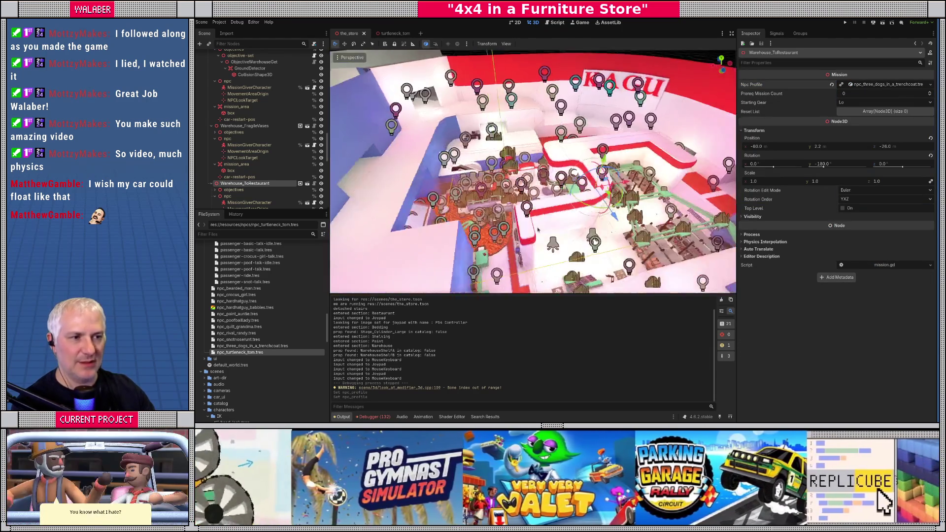
left_click_drag(538, 230, 605, 254)
scroll(606, 254, "down", 5)
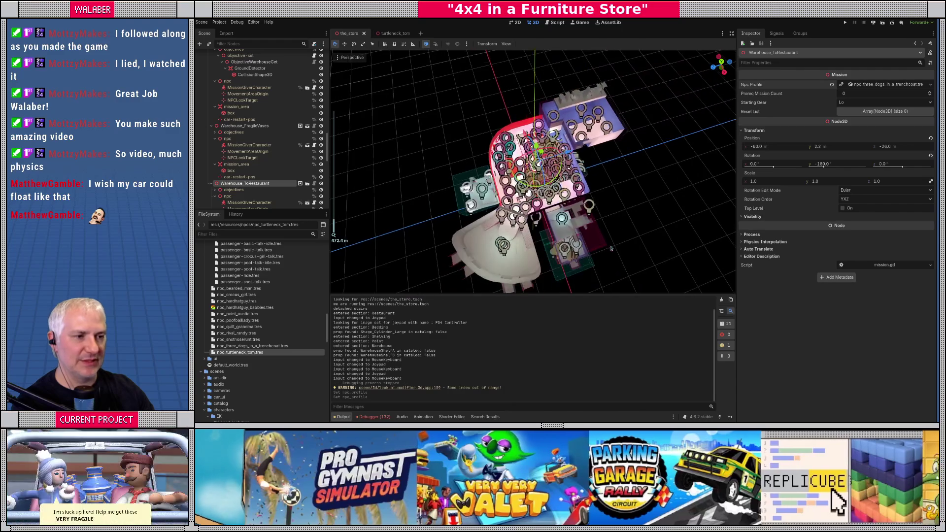
scroll(607, 241, "up", 3)
scroll(607, 241, "up", 10)
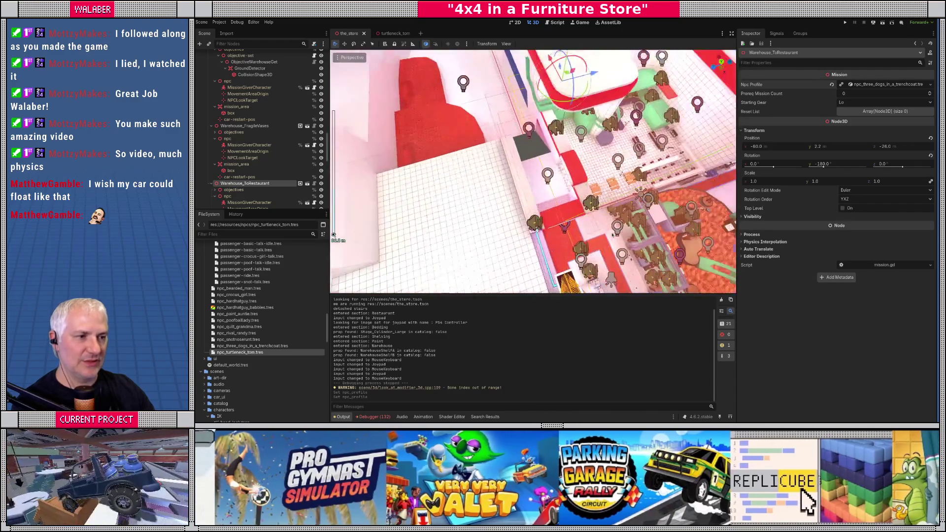
scroll(571, 214, "up", 5)
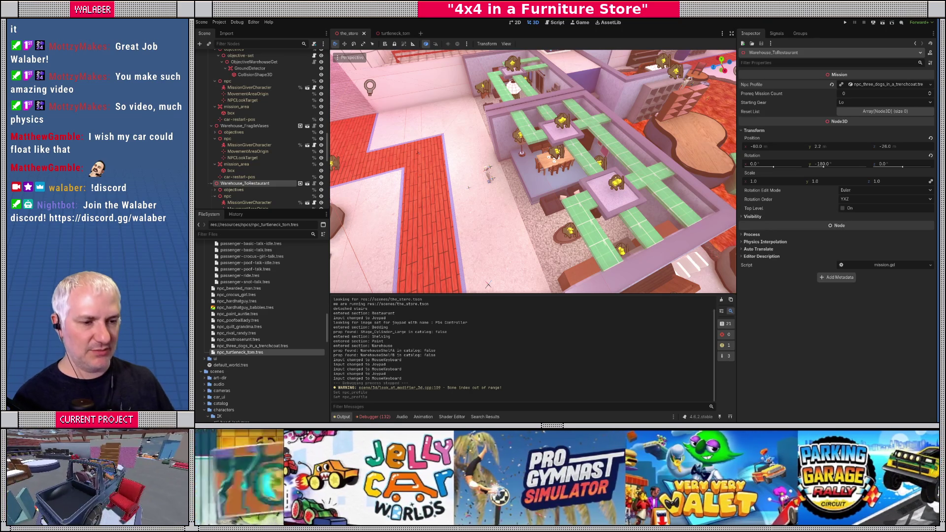
scroll(261, 128, "down", 5)
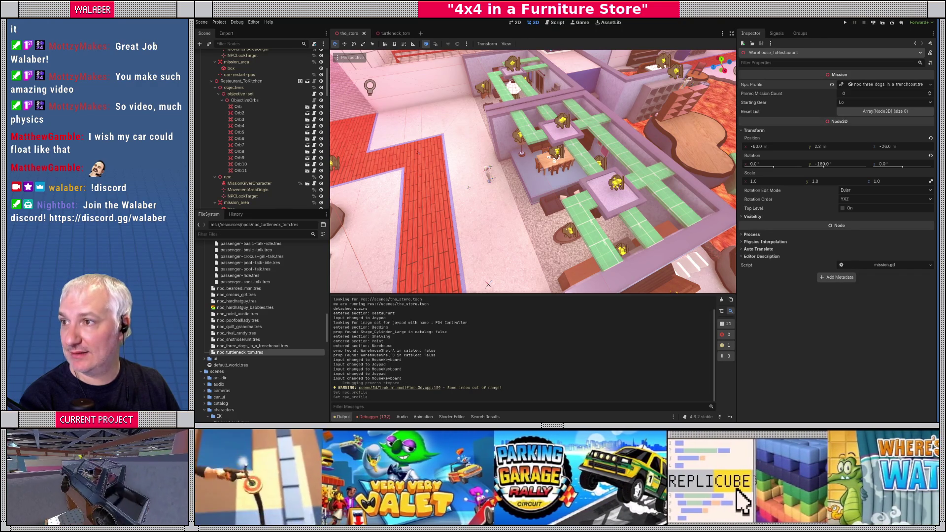
key("super+1")
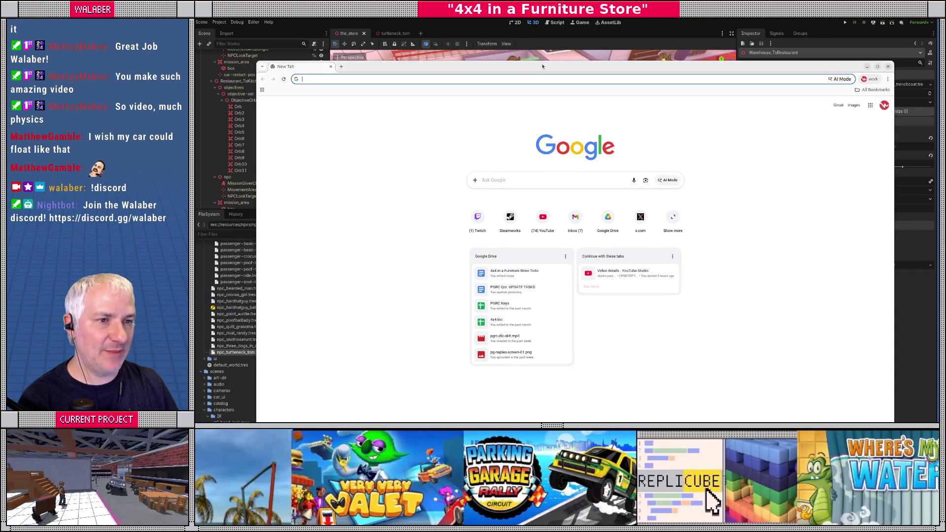
Step: Search for 'reason and rhyme steam' and select the Steam store page's address
type("reason and s")
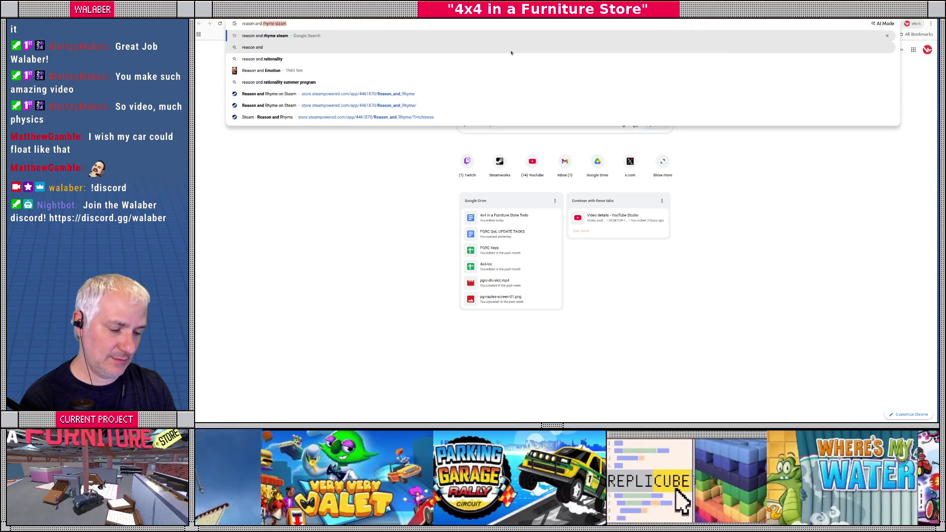
key("BackSpace")
type("rhy")
key("Return")
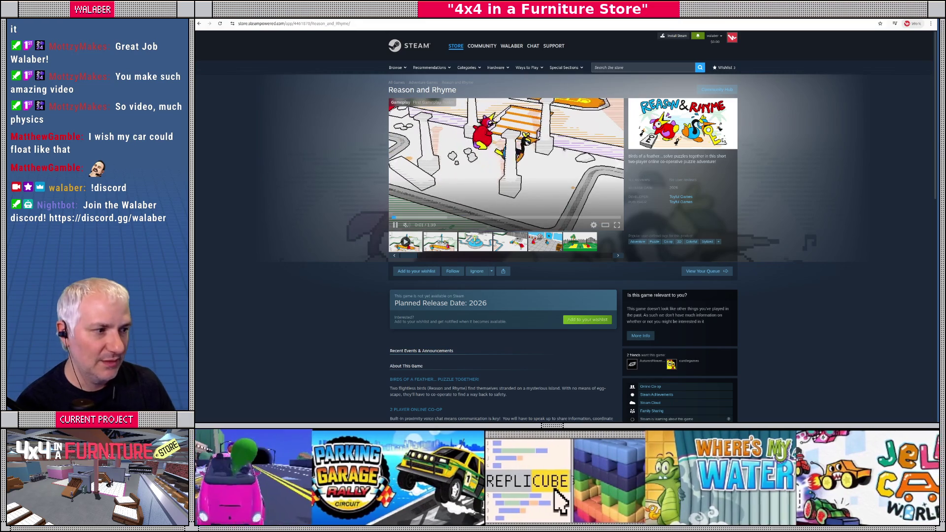
key("ctrl+l")
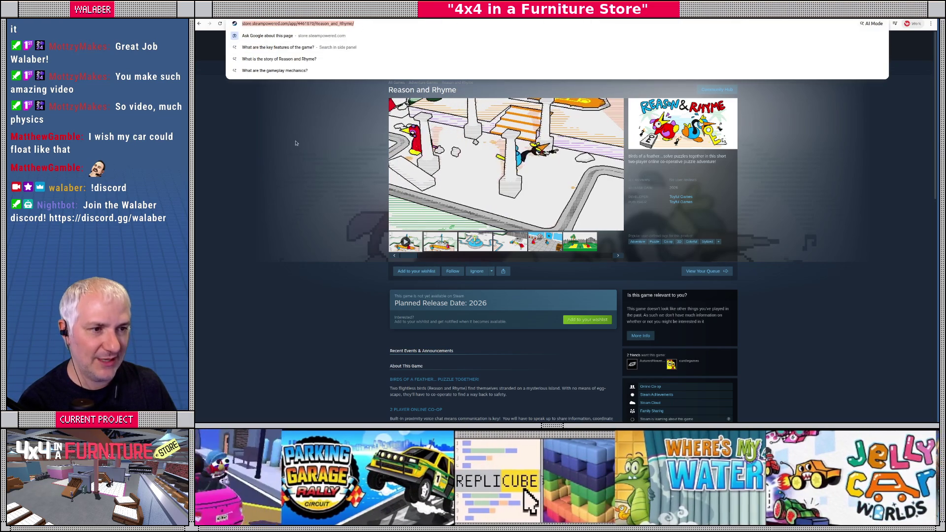
left_click(296, 143)
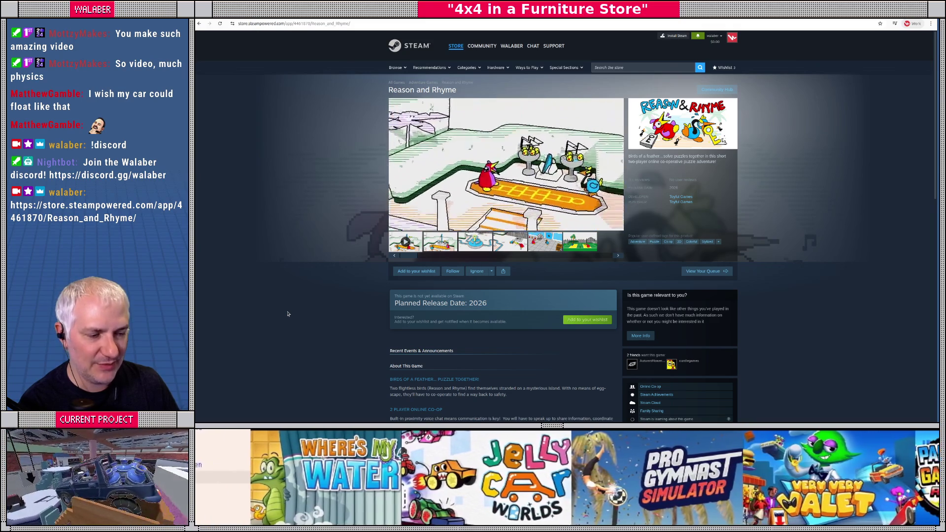
scroll(352, 292, "down", 3)
scroll(352, 292, "up", 2)
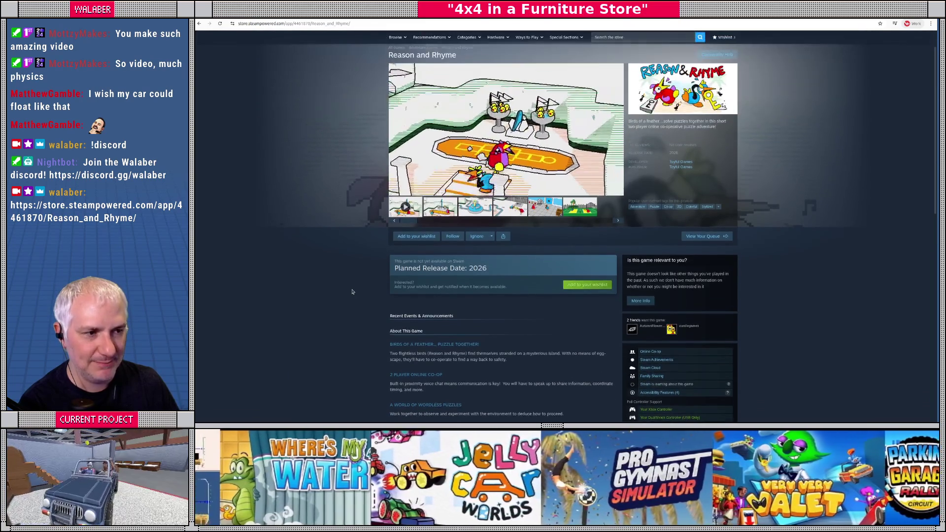
scroll(352, 292, "up", 1)
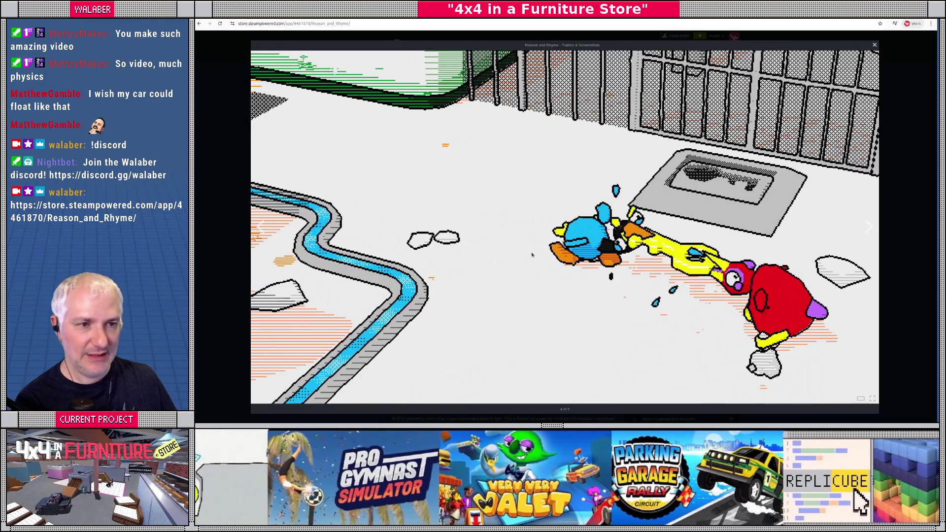
key("Escape")
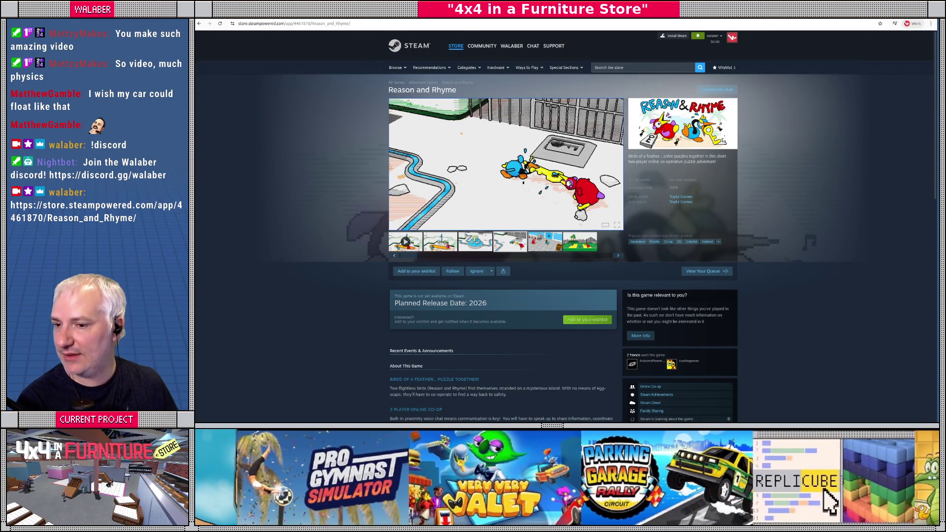